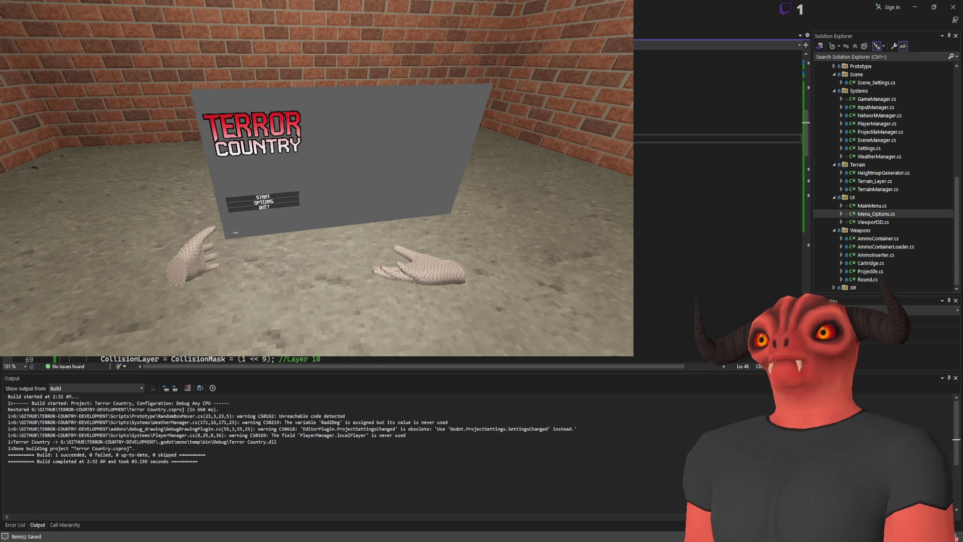
Step: Review the viewport, mesh and material setup code in Viewport3D.cs, then return to Godot
scroll(717, 200, "up", 3)
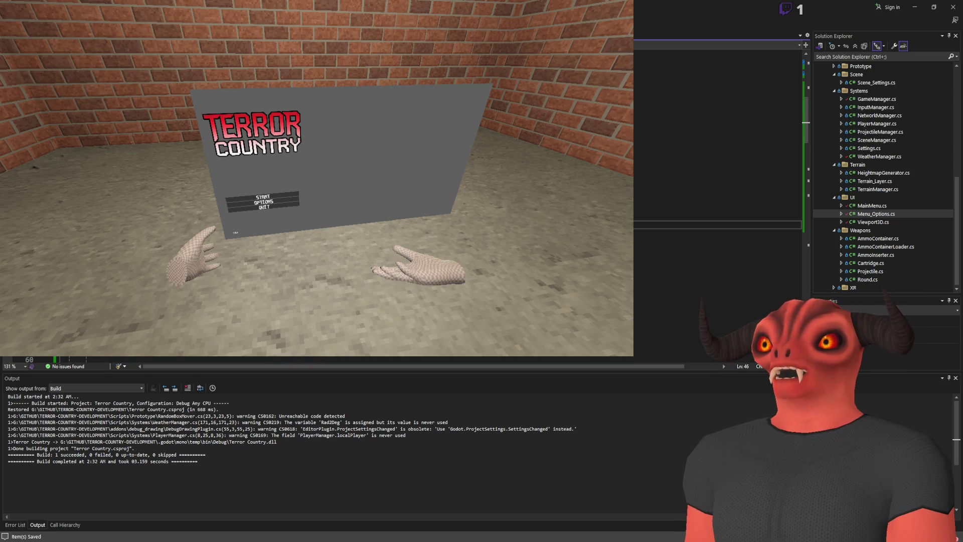
scroll(717, 200, "up", 4)
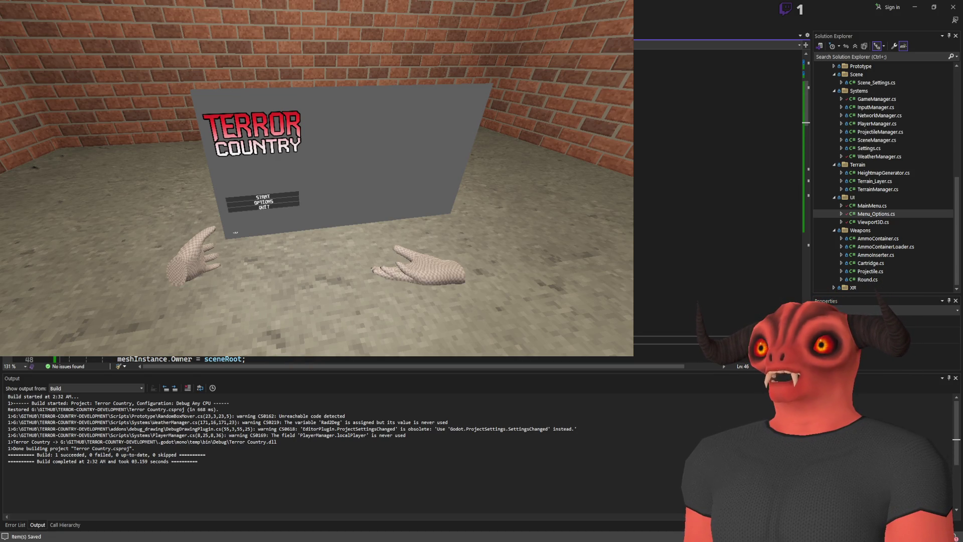
scroll(717, 200, "down", 5)
scroll(717, 201, "down", 4)
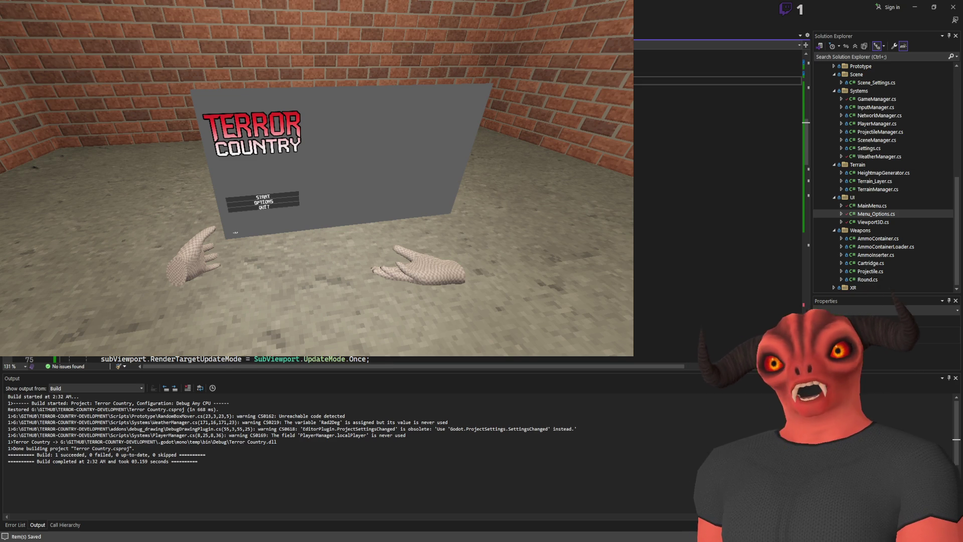
scroll(717, 200, "down", 2)
scroll(717, 201, "down", 7)
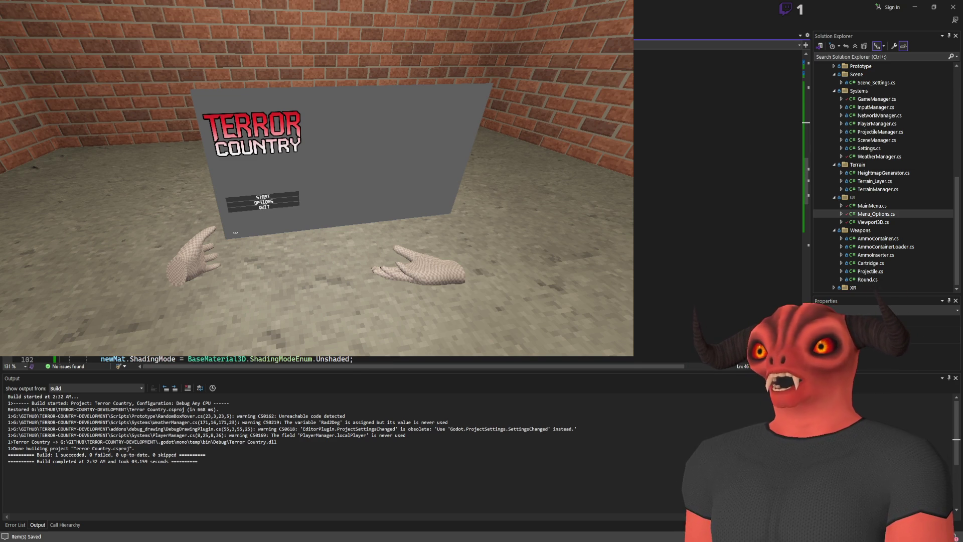
scroll(718, 200, "down", 6)
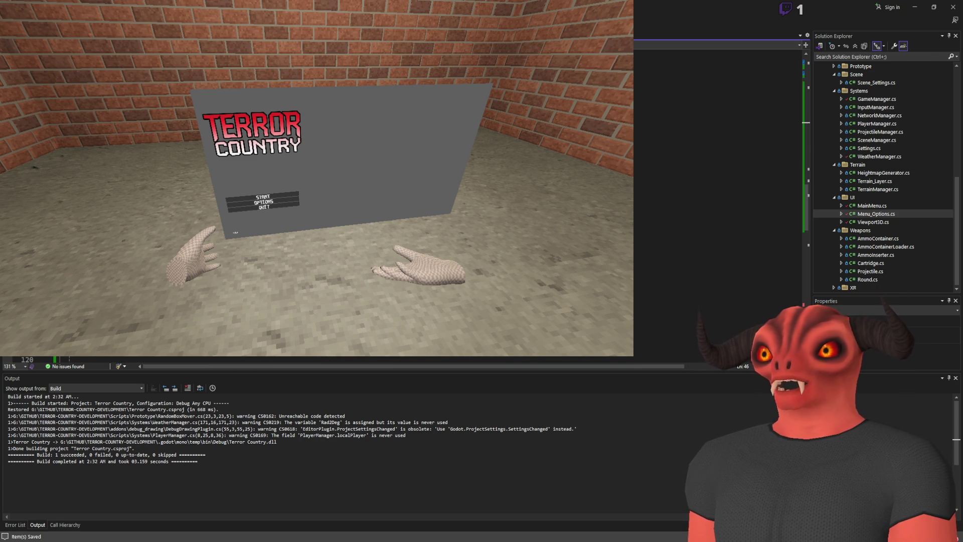
key("alt+Tab")
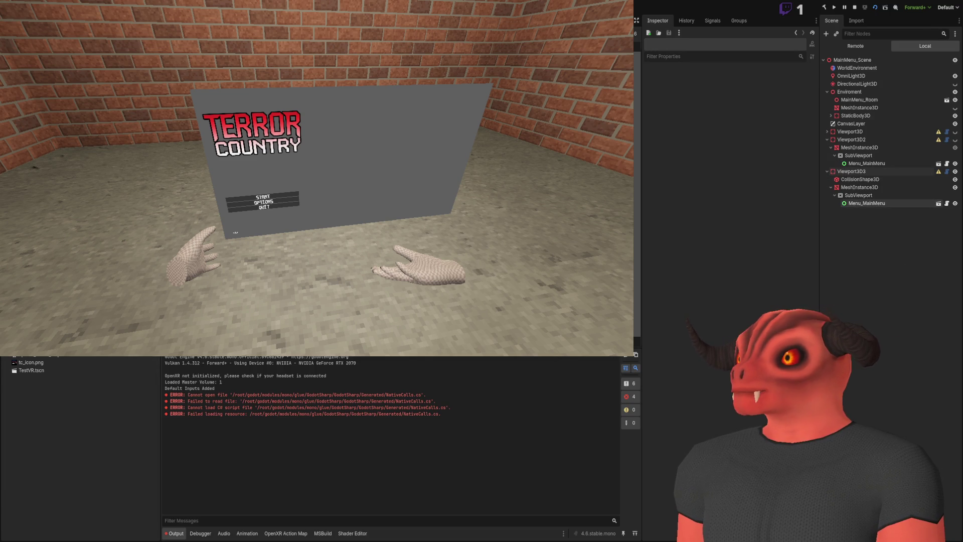
Step: Open Menu_MainMenu, expand VBoxContainer, and inspect the Start, Options and Quit button nodes
left_click(938, 203)
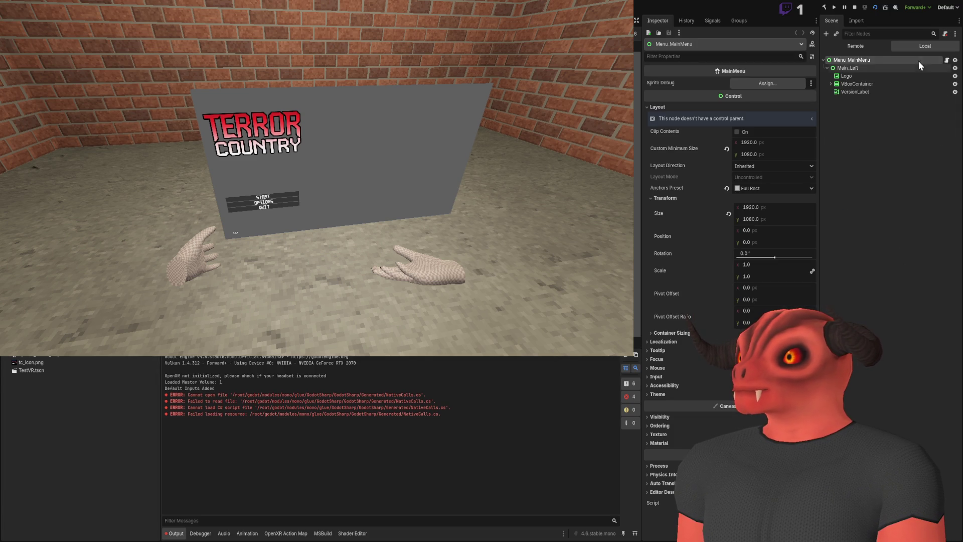
left_click(896, 182)
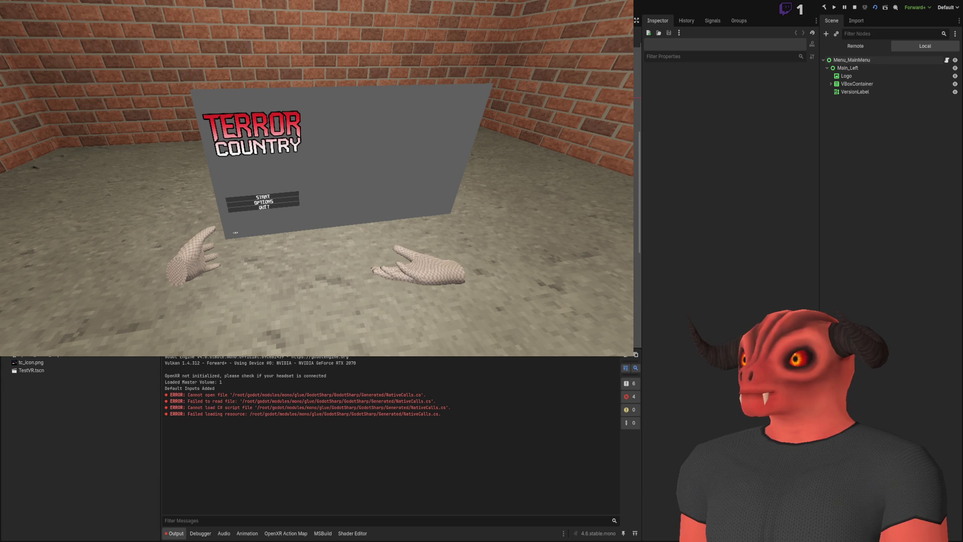
left_click(830, 84)
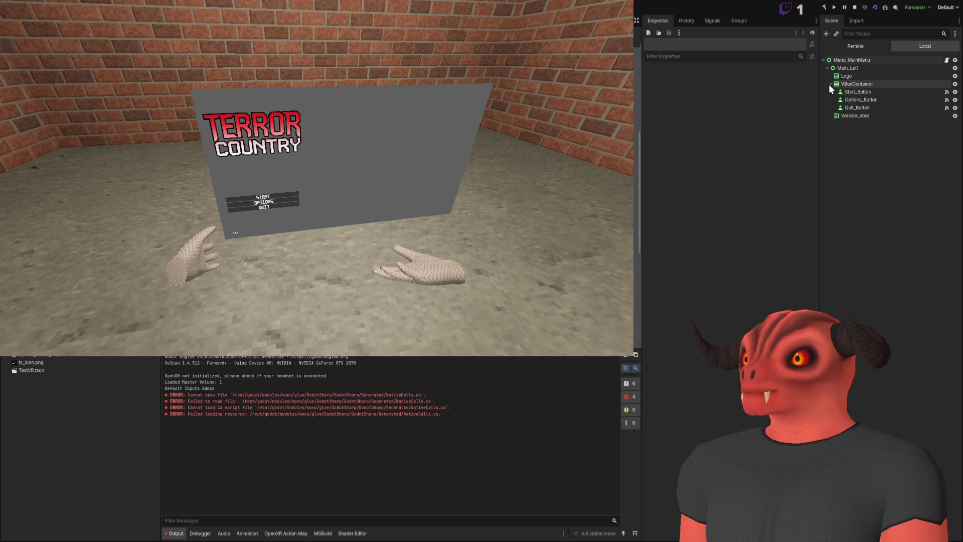
left_click(853, 91)
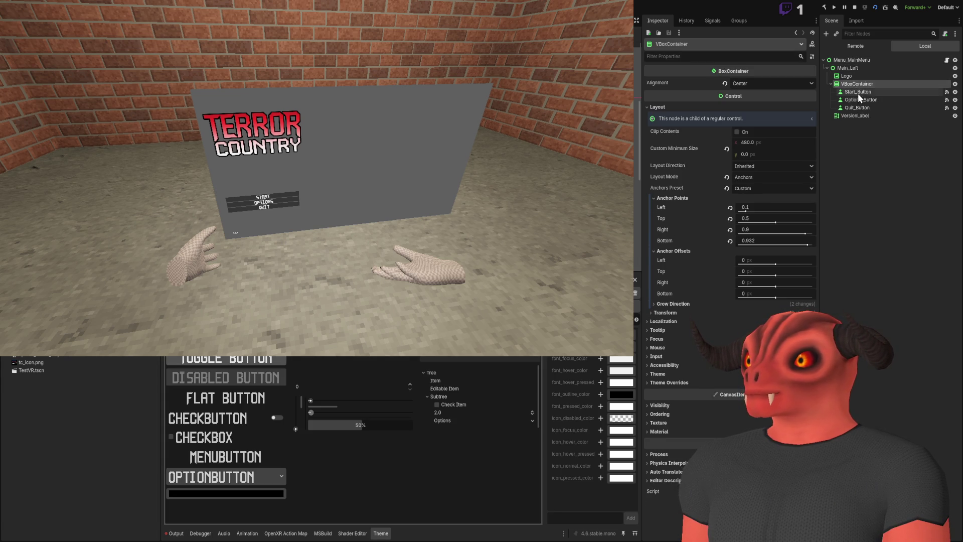
left_click(858, 93)
left_click(859, 102)
left_click(861, 109)
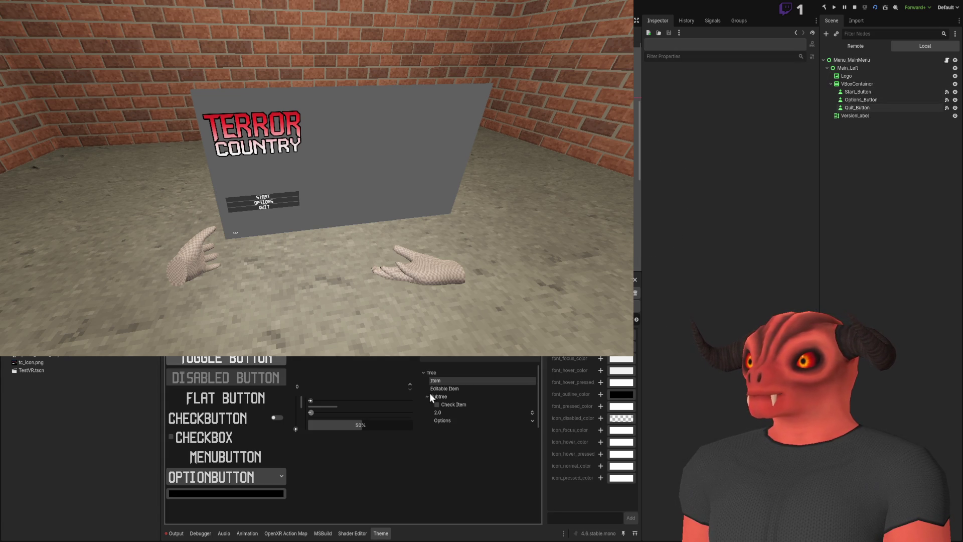
Step: Clear the Output log and stop the running game
key("alt+Tab")
key("alt+Tab")
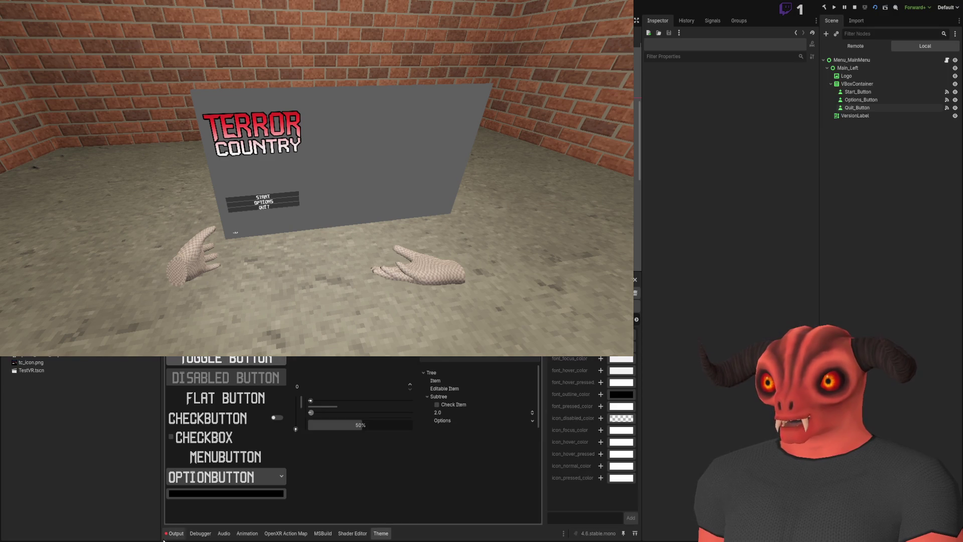
left_click(175, 533)
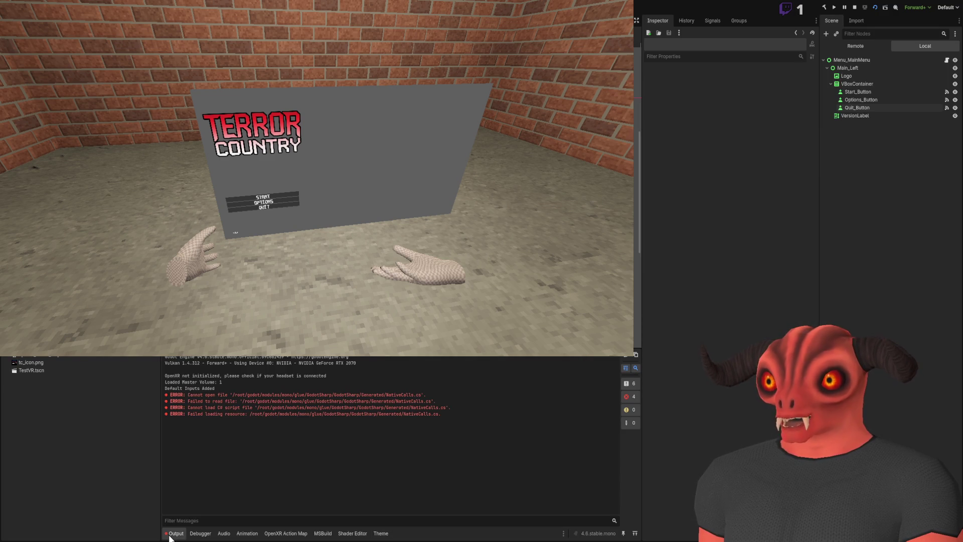
left_click(634, 355)
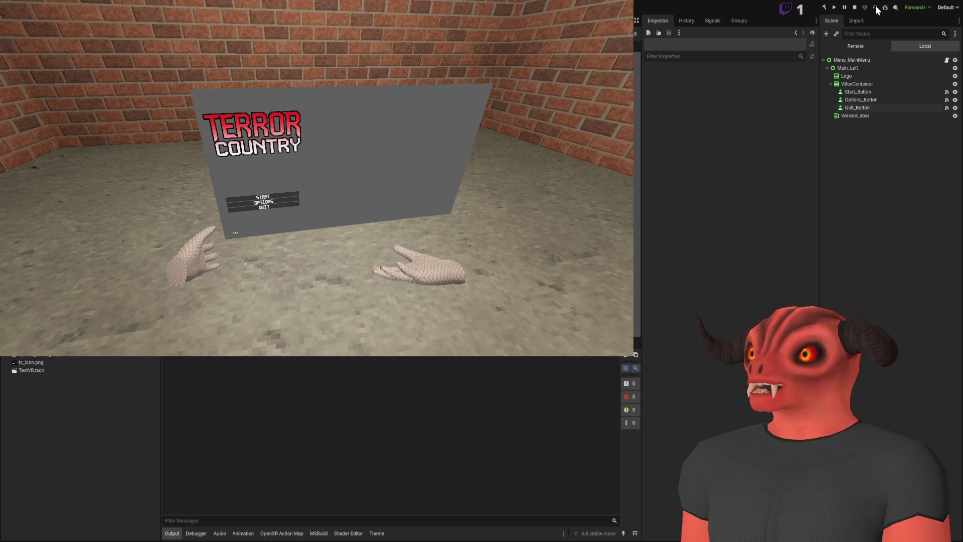
left_click(855, 7)
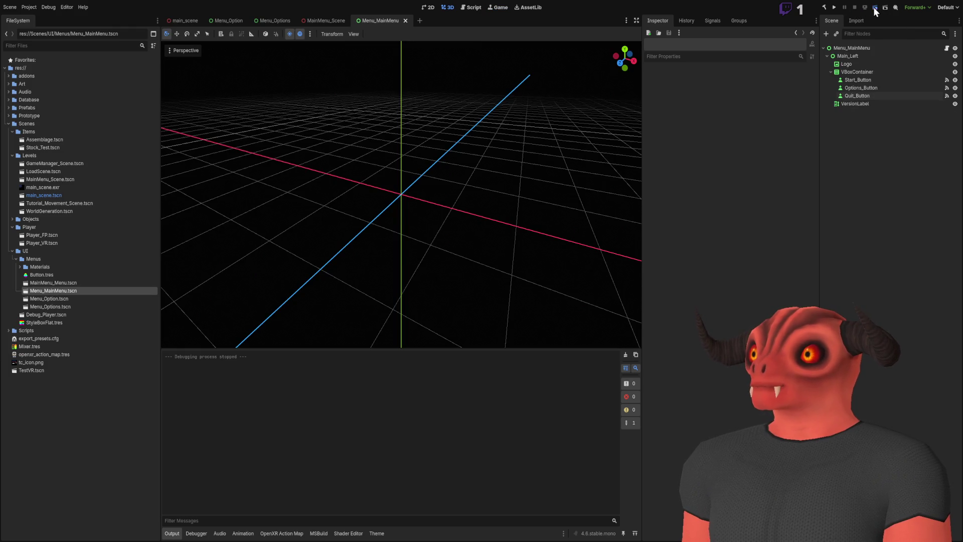
Step: Run MainMenu_Scene, close the game, and review the debugger errors before switching to Visual Studio
left_click(312, 21)
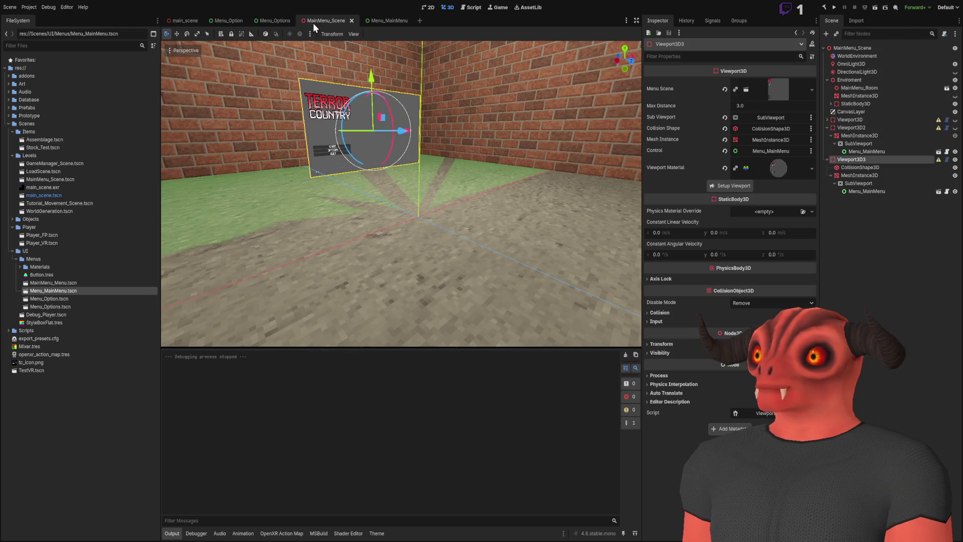
left_click(875, 8)
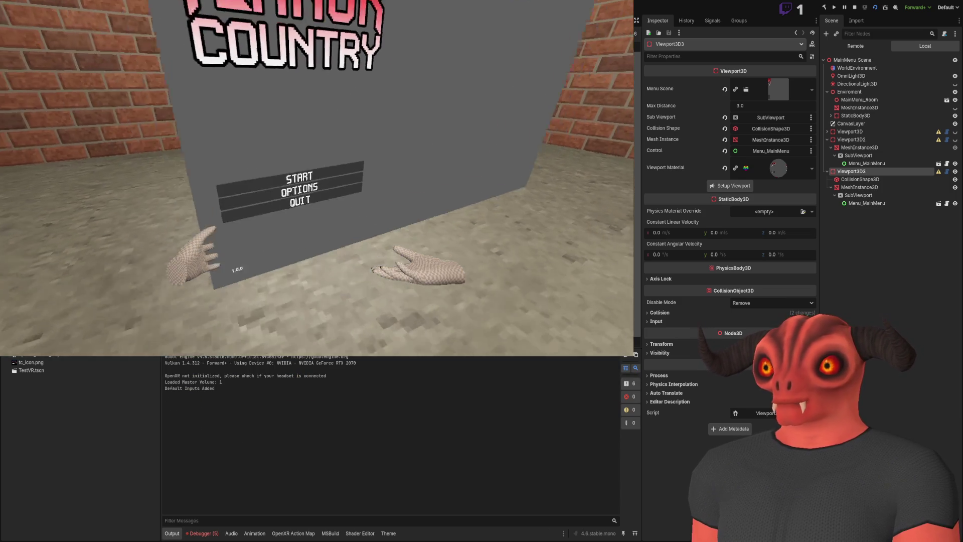
key("F8")
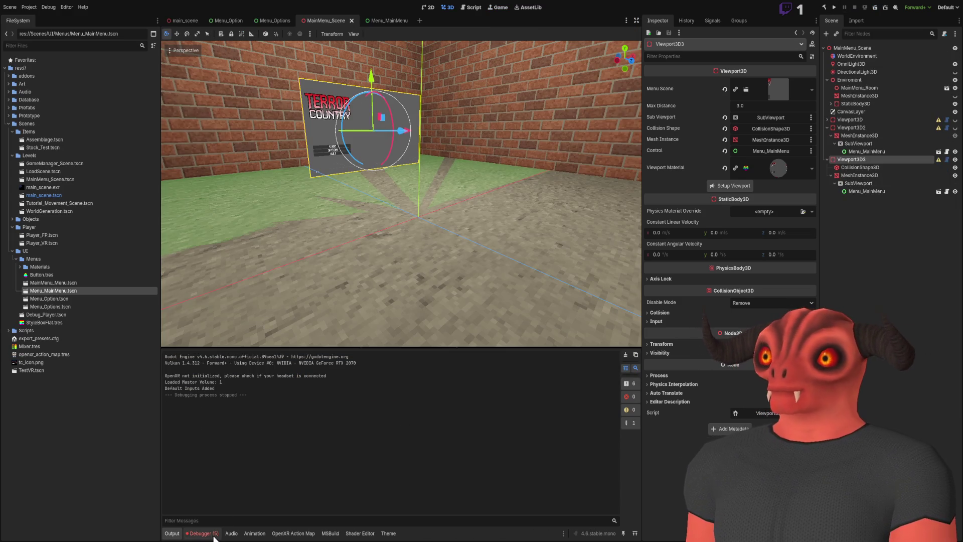
left_click(210, 535)
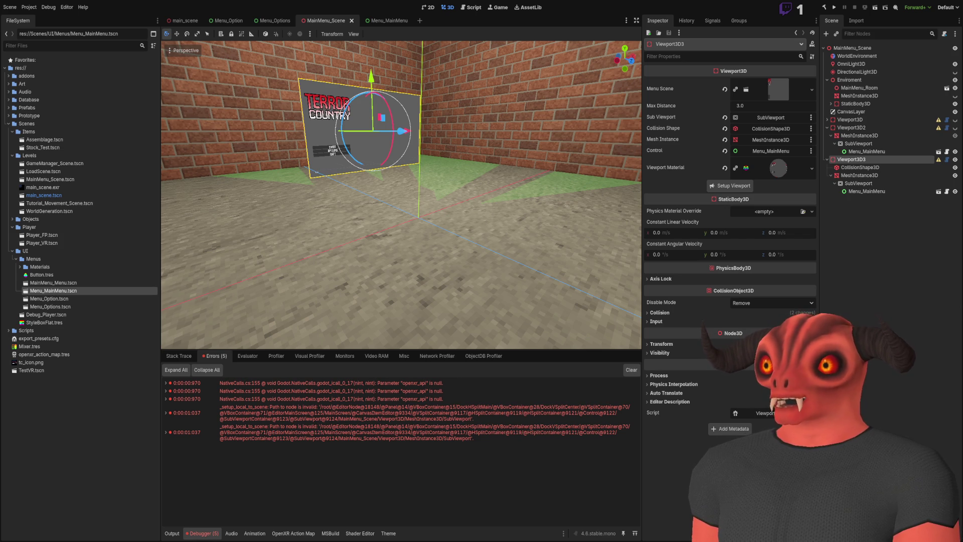
key("alt+Tab")
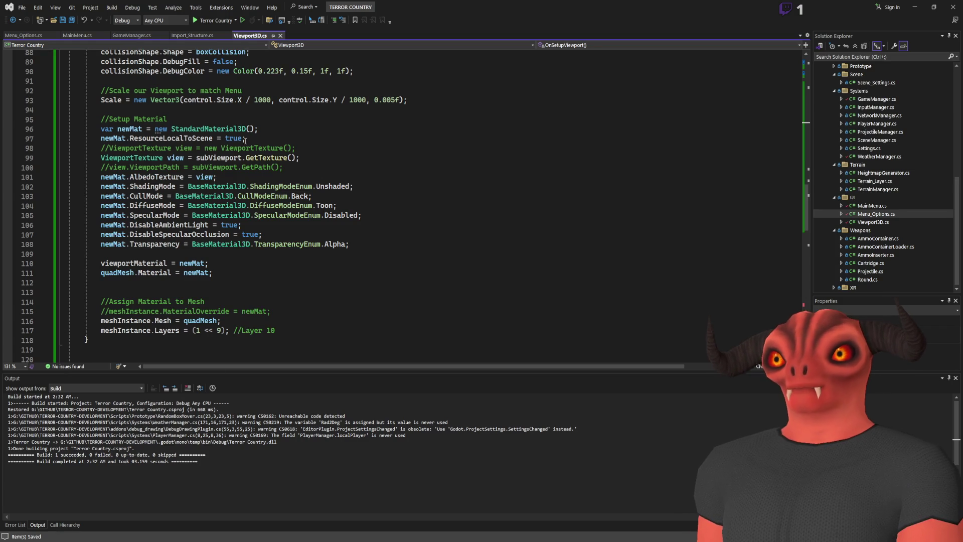
Step: Search Viewport3D.cs for subViewport uses, jumping to the match on line 99
scroll(146, 126, "up", 7)
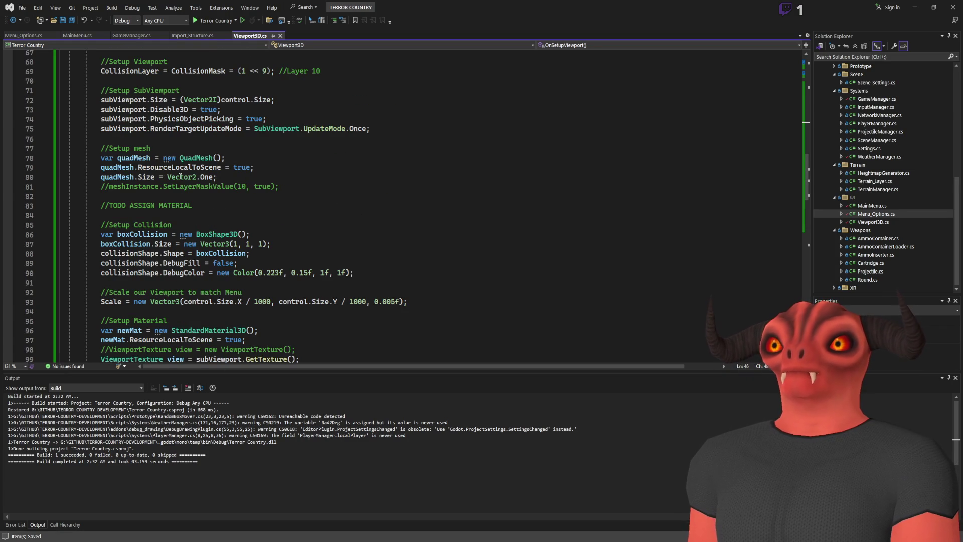
left_click(252, 109)
double_click(136, 100)
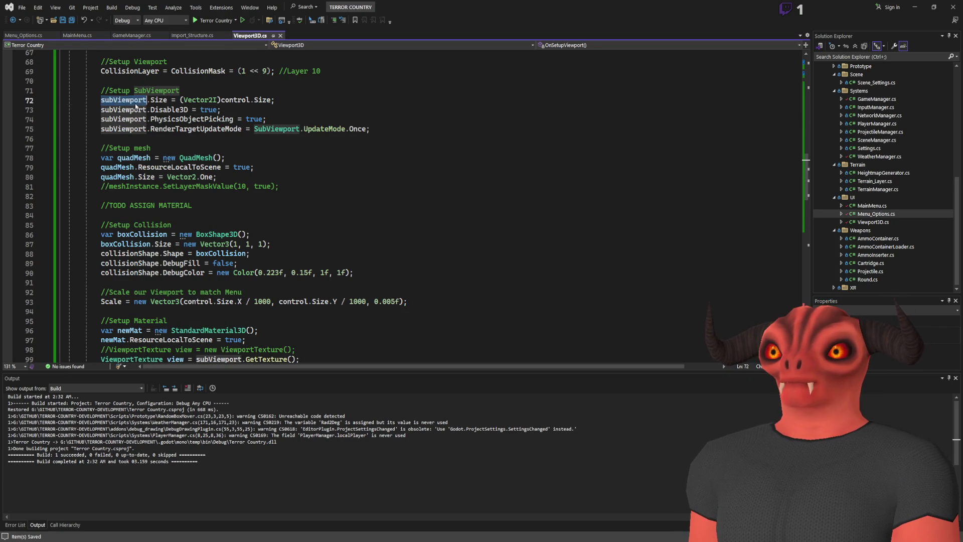
key("ctrl+f")
key("Return")
key("Return")
key("Return")
key("Return")
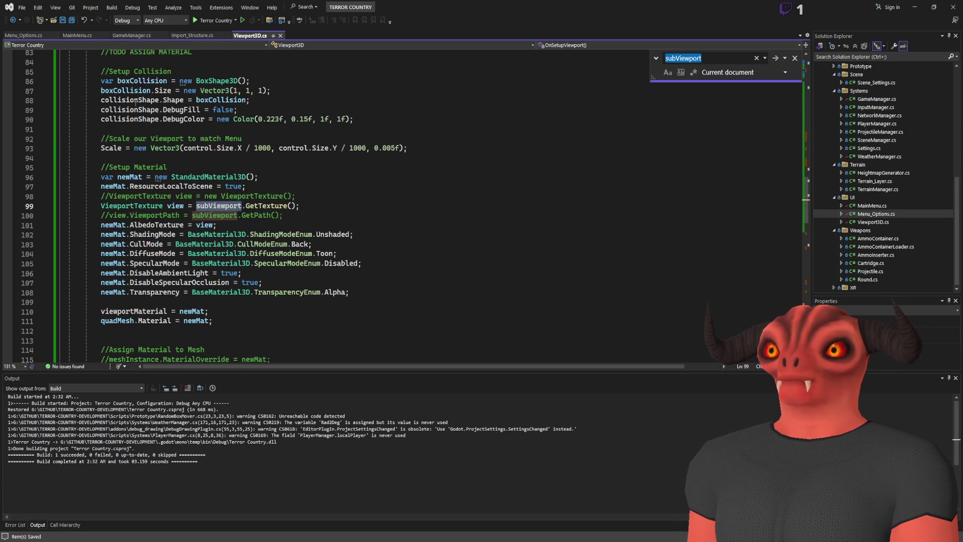
key("Return")
key("Return")
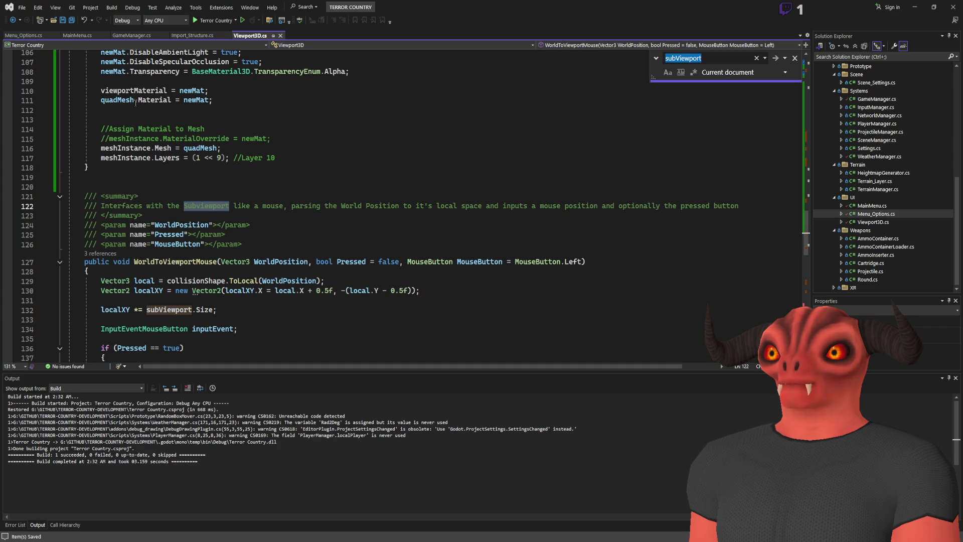
left_click(60, 196)
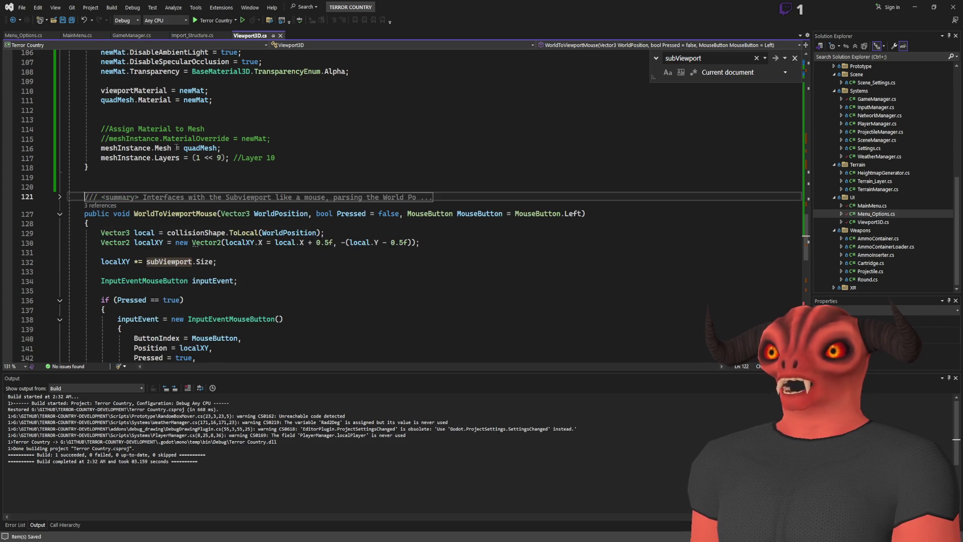
scroll(277, 137, "up", 7)
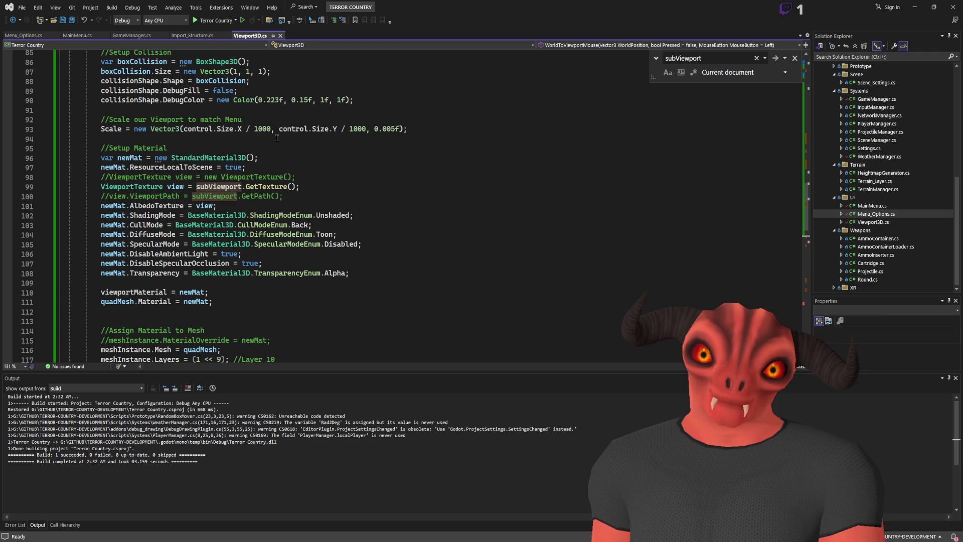
scroll(288, 189, "up", 2)
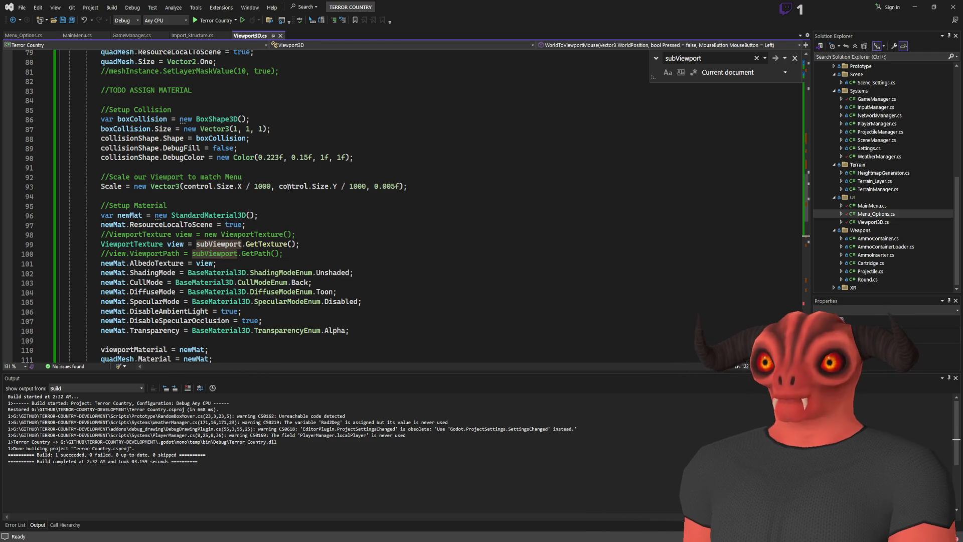
scroll(288, 186, "down", 4)
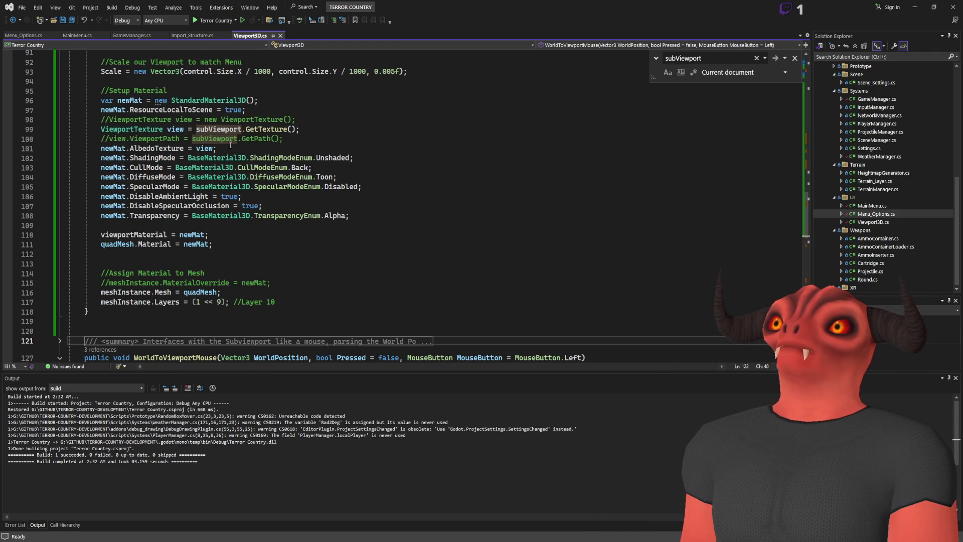
Step: Uncomment the view.ViewportPath line, save Viewport3D.cs, and return to Godot
left_click(104, 138)
key("ctrl+k")
key("ctrl+u")
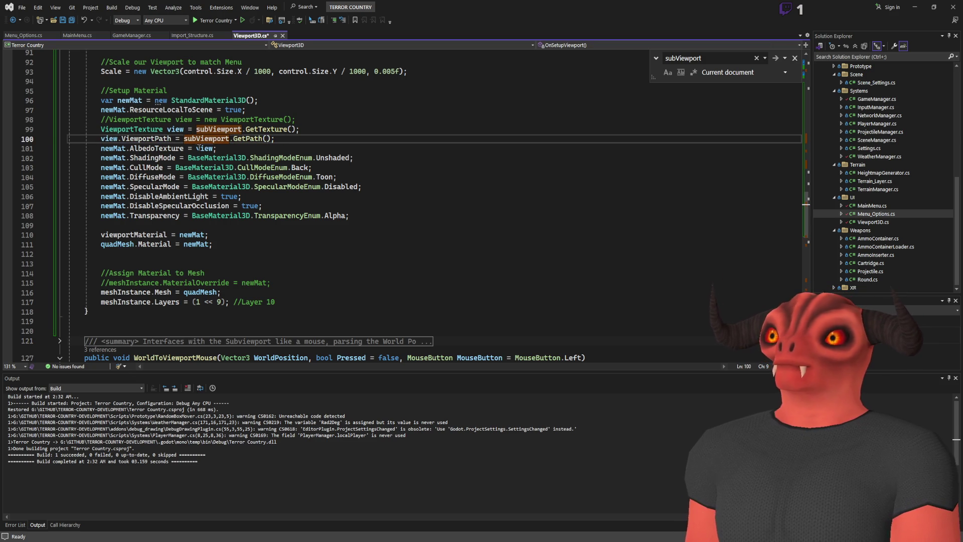
key("Escape")
key("Down")
key("Down")
key("End")
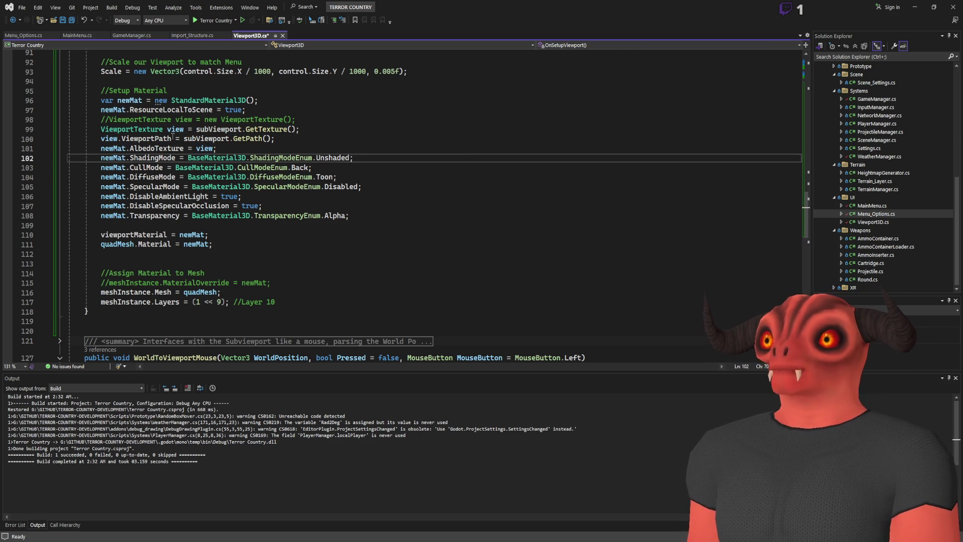
key("ctrl+s")
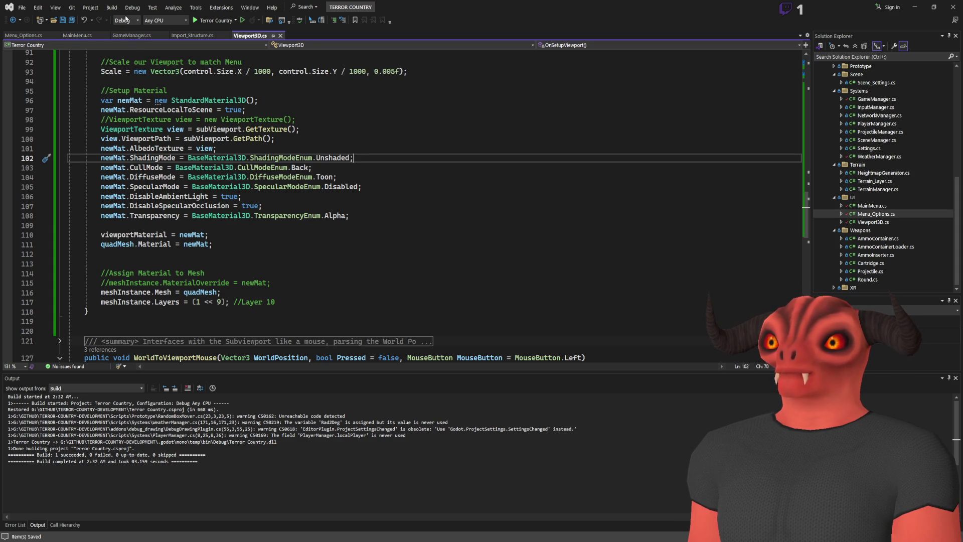
key("alt+Tab")
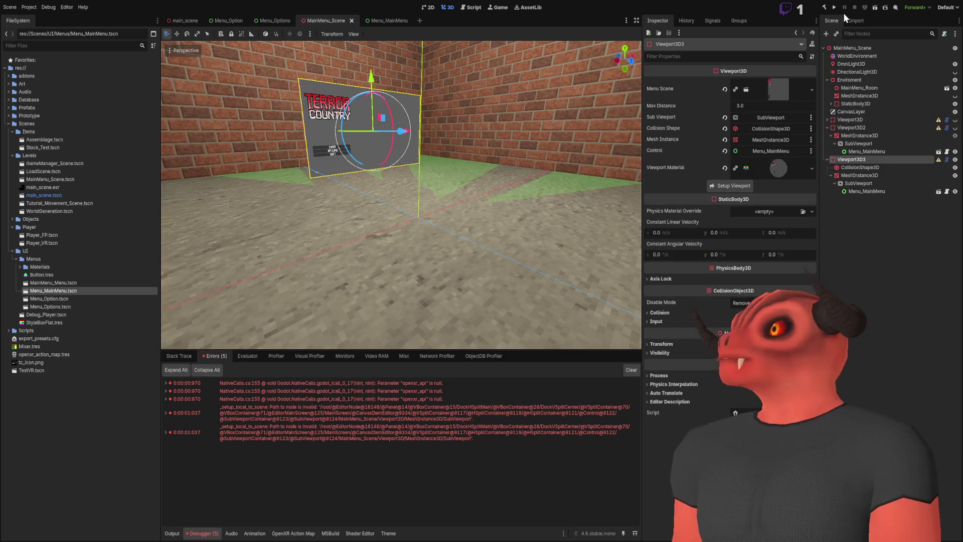
Step: Test-run MainMenu_Scene, then delete Viewport3D, Viewport3D2 and Viewport3D3 with their children
left_click(877, 8)
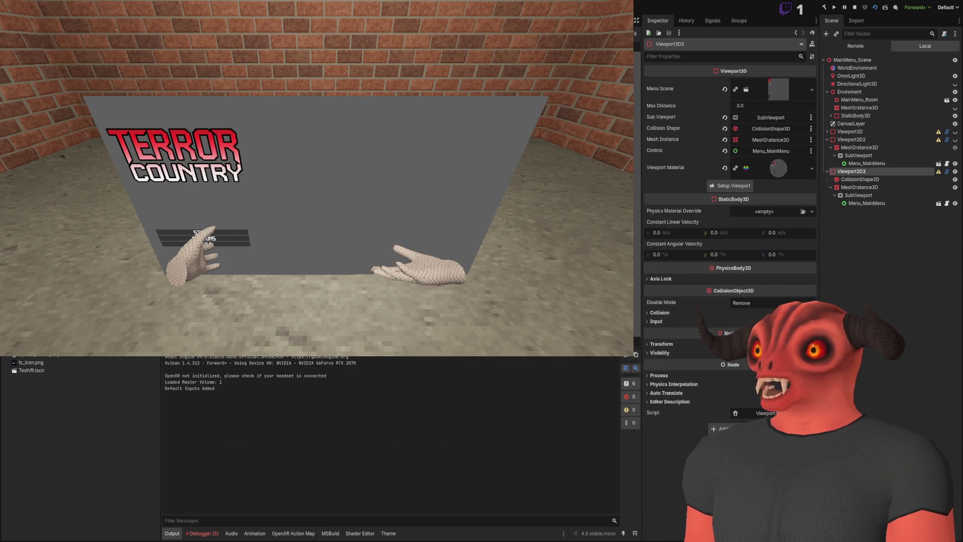
key("F8")
left_click(870, 167)
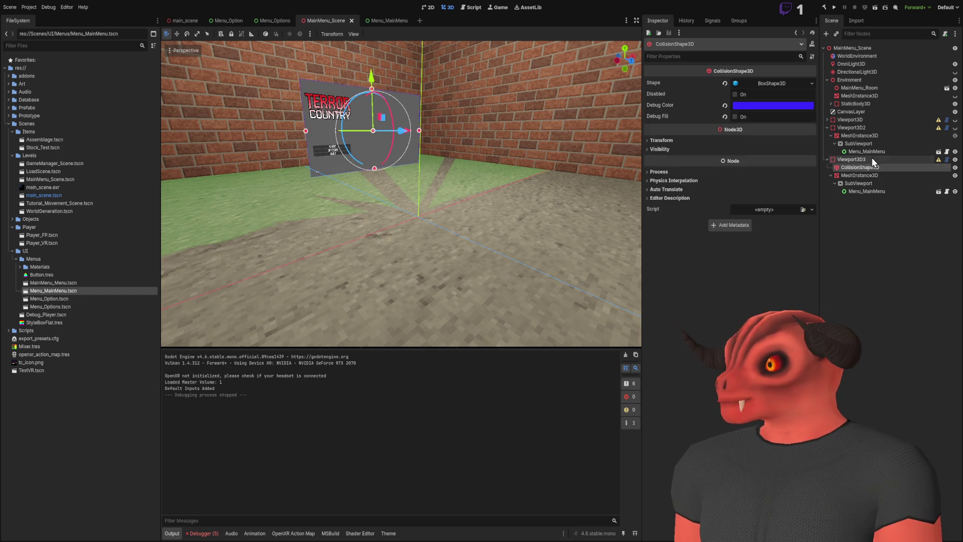
left_click(872, 160)
key("Delete")
left_click(861, 126)
key("Delete")
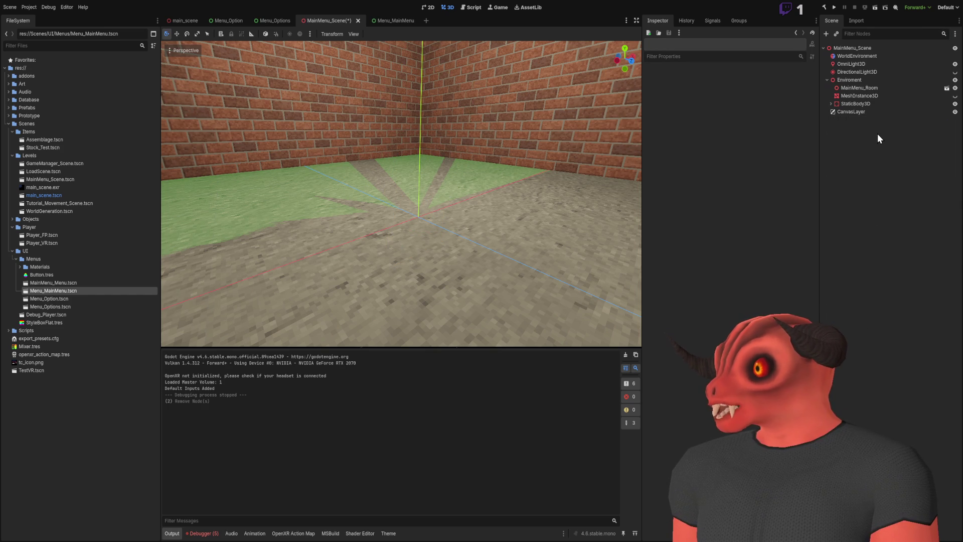
Step: Add a new Viewport3D, assign its Menu Scene, and generate its viewport parts with Setup Viewport
key("ctrl+a")
key("Return")
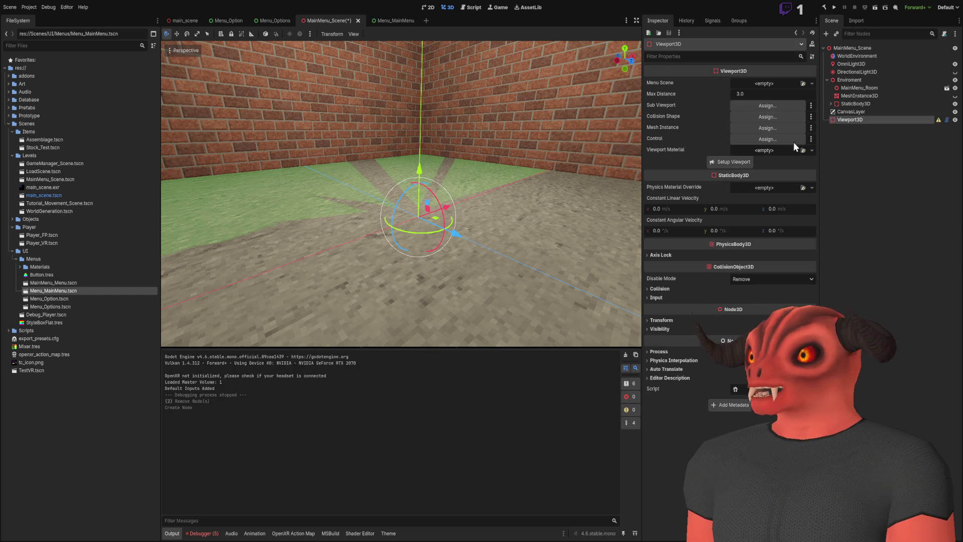
left_click(760, 83)
left_click(783, 115)
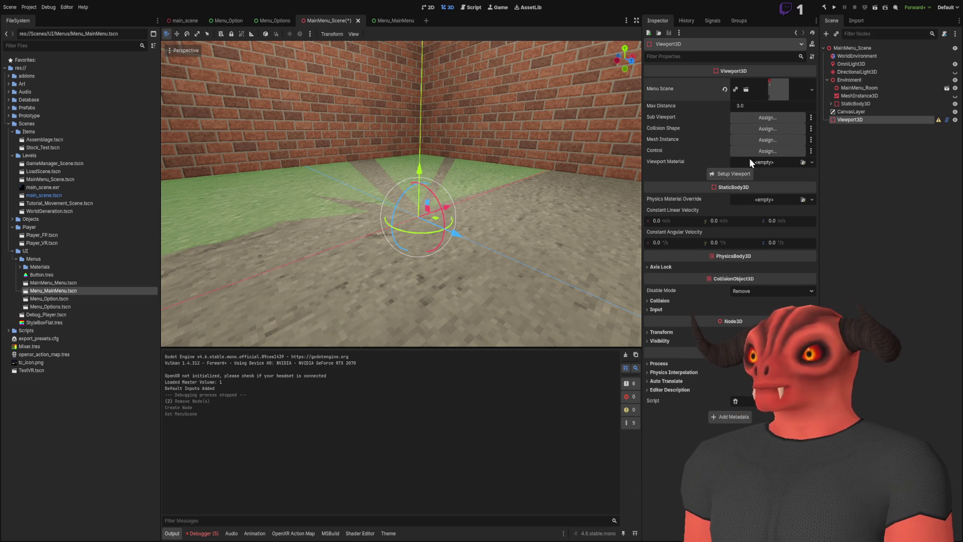
left_click(730, 174)
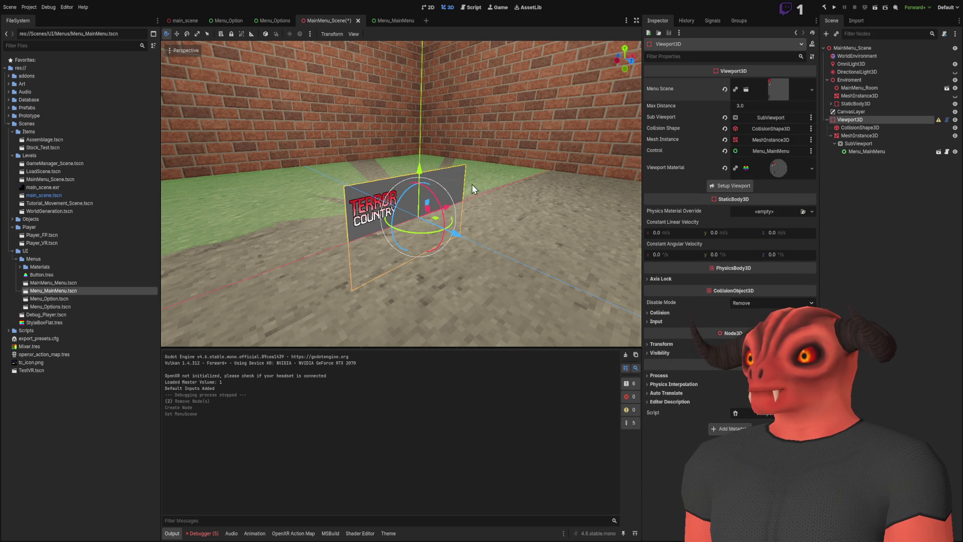
Step: Move the TERROR COUNTRY panel up and left, save, and run the current scene
left_click_drag(426, 204, 379, 118)
key("ctrl+s")
left_click_drag(565, 157, 427, 175)
left_click(874, 8)
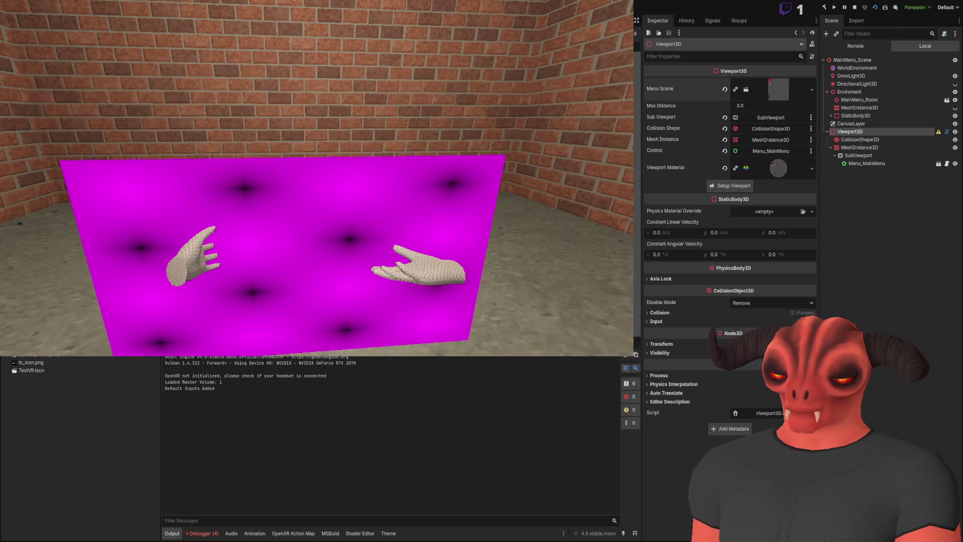
Step: Review the debugger errors for the magenta panel, then go to lines 99–100 in Visual Studio
left_click(202, 533)
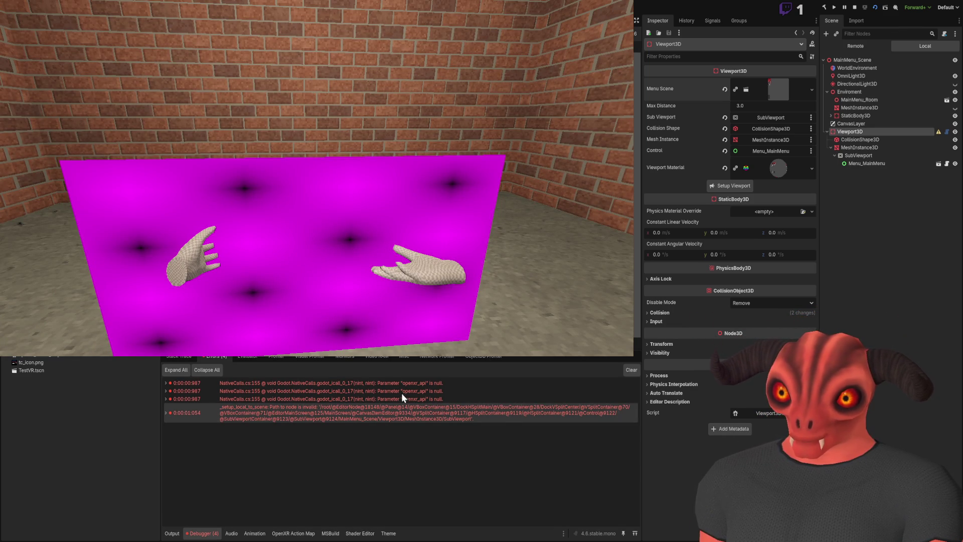
key("alt+Tab")
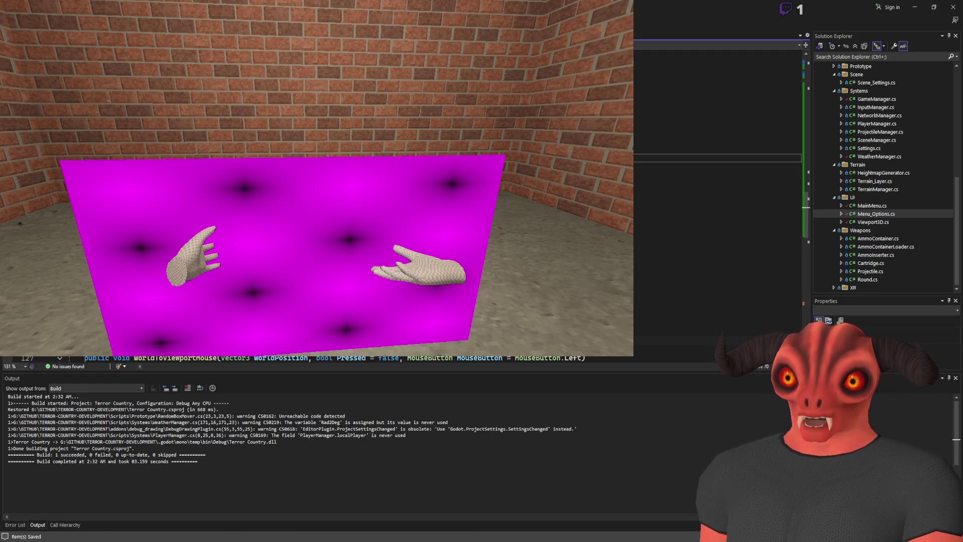
key("Up")
key("Up")
key("Up")
key("Down")
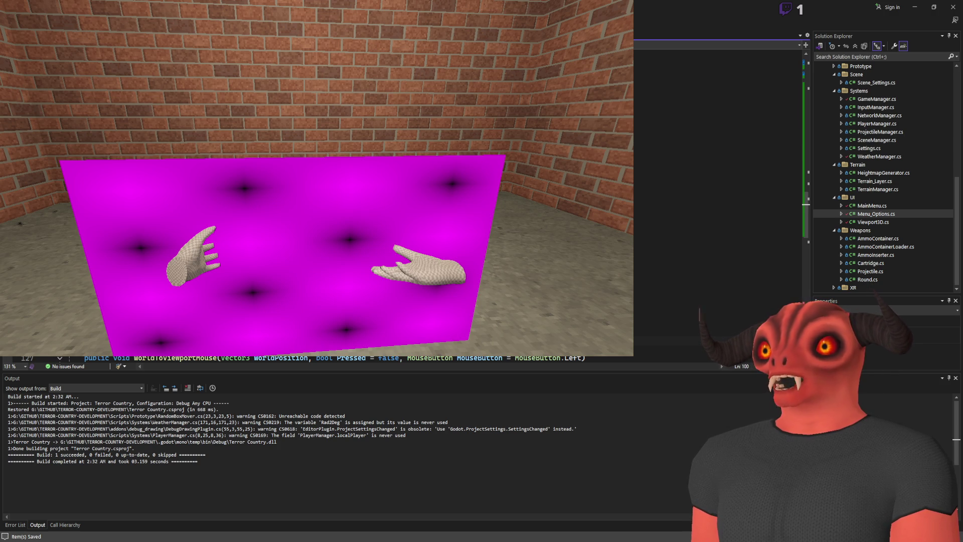
Step: Edit Viewport3D.cs around line 99 and lines 108–109, then return to Godot
scroll(717, 201, "up", 3)
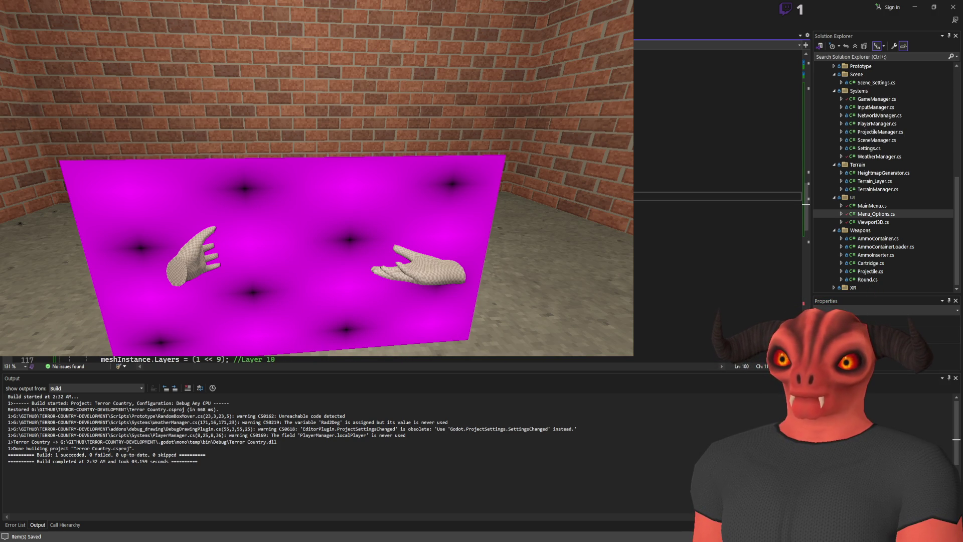
left_click(717, 186)
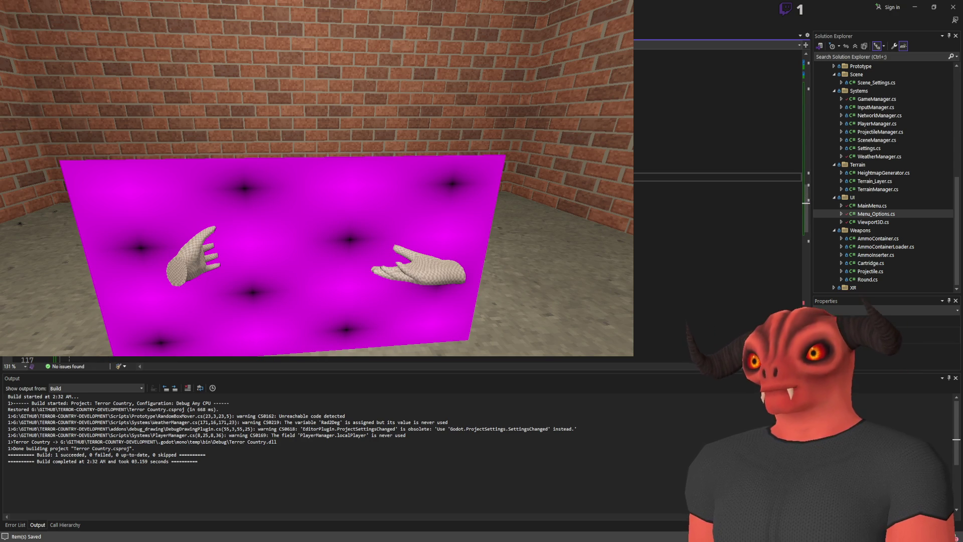
key("Return")
key("Return")
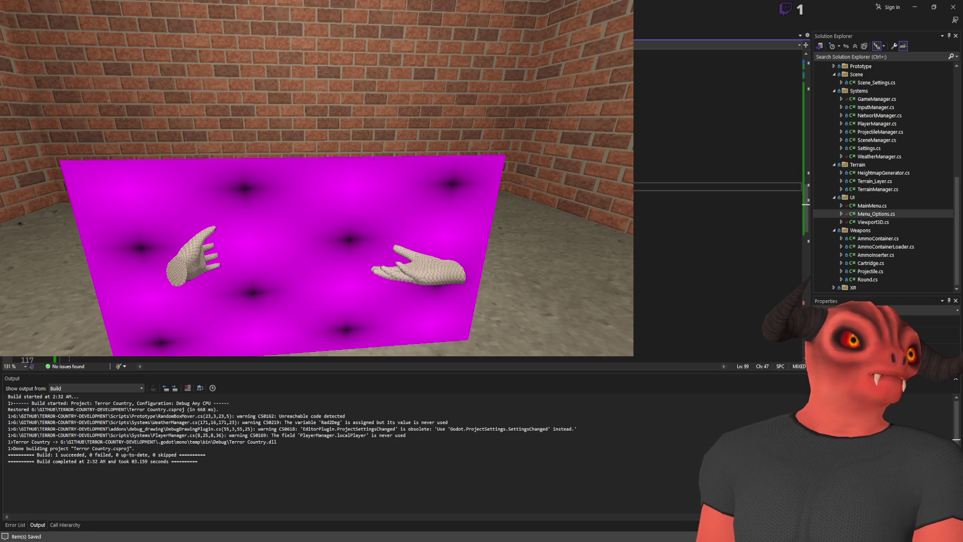
scroll(717, 201, "down", 4)
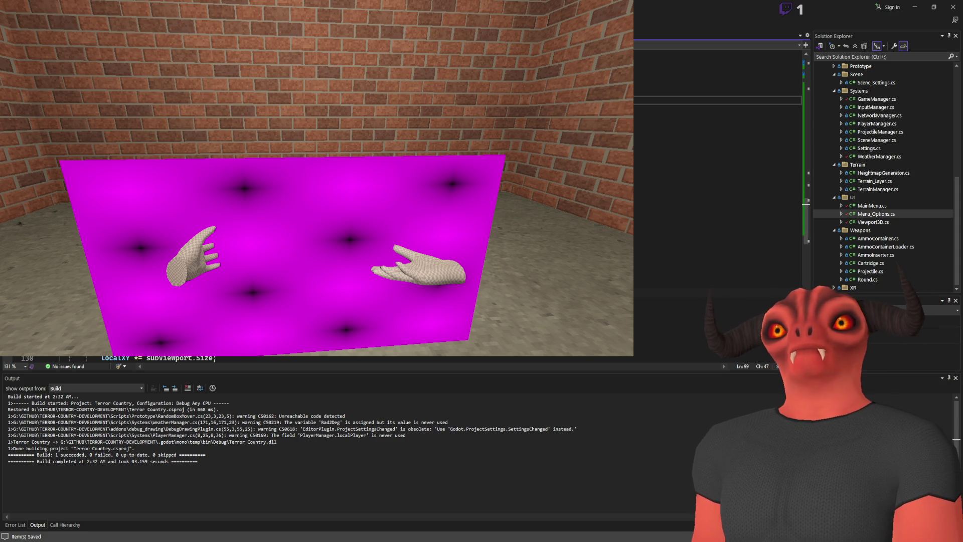
left_click(717, 186)
left_click(717, 196)
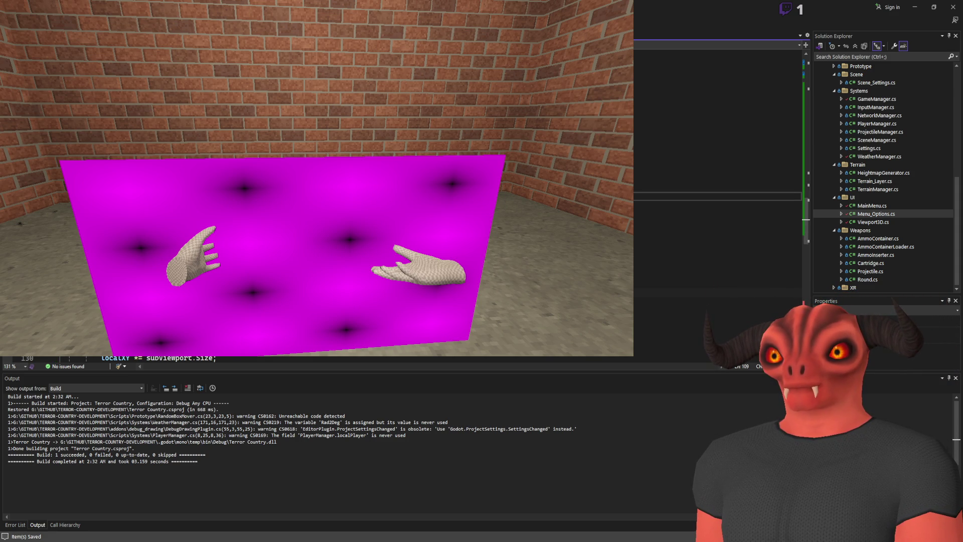
scroll(717, 200, "up", 6)
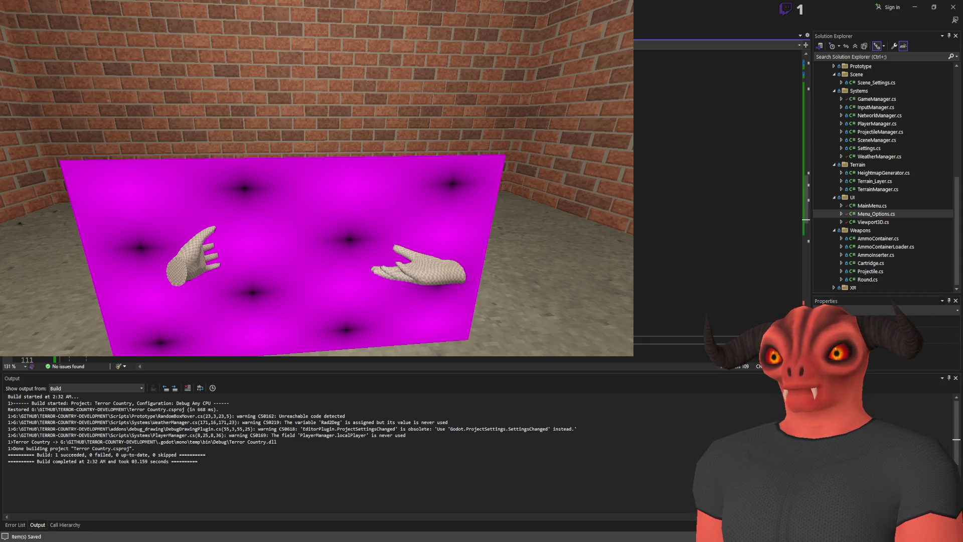
scroll(717, 201, "down", 6)
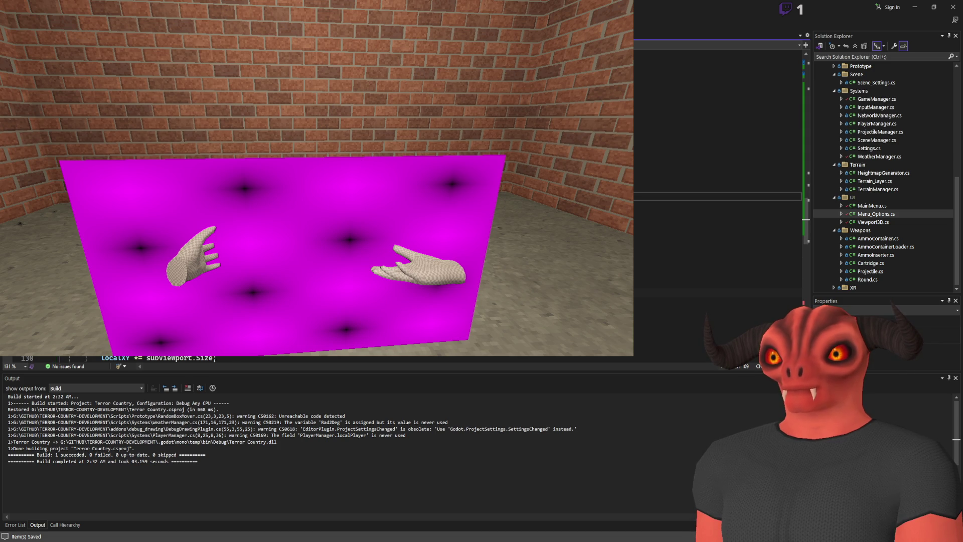
key("alt+Tab")
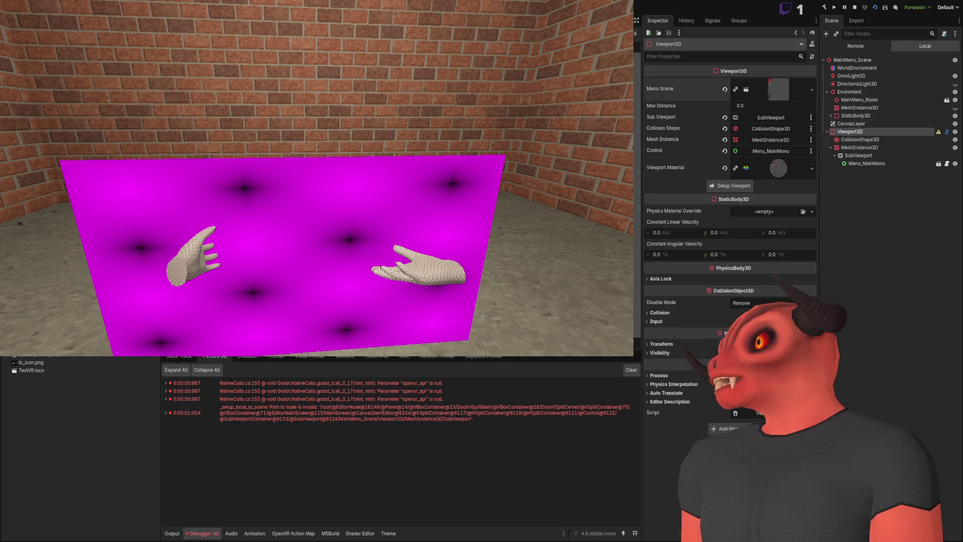
Step: Replace Viewport3D with a new one, drag the menu scene onto Menu Scene, and run Setup Viewport
left_click(859, 130)
key("Delete")
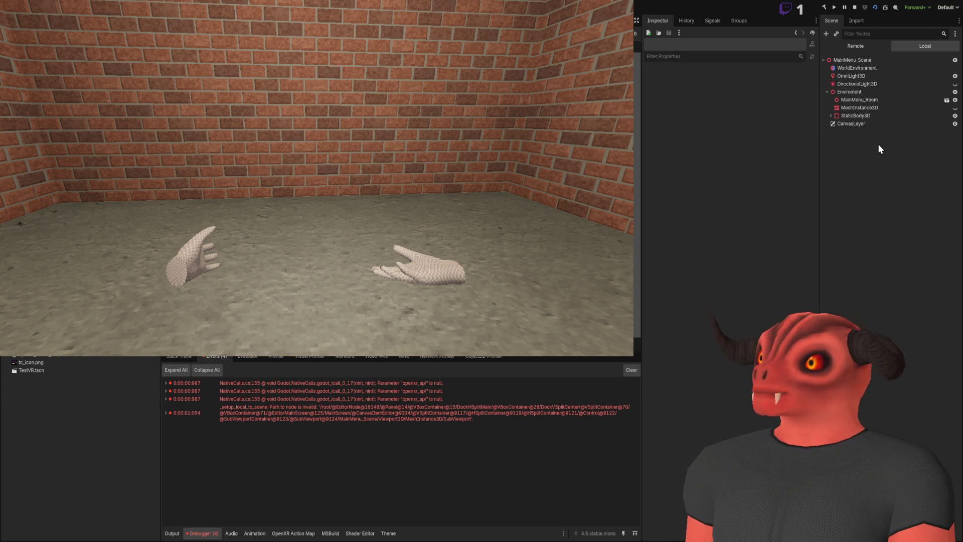
key("ctrl+z")
left_click(788, 94)
left_click(789, 120)
left_click(775, 97)
key("Escape")
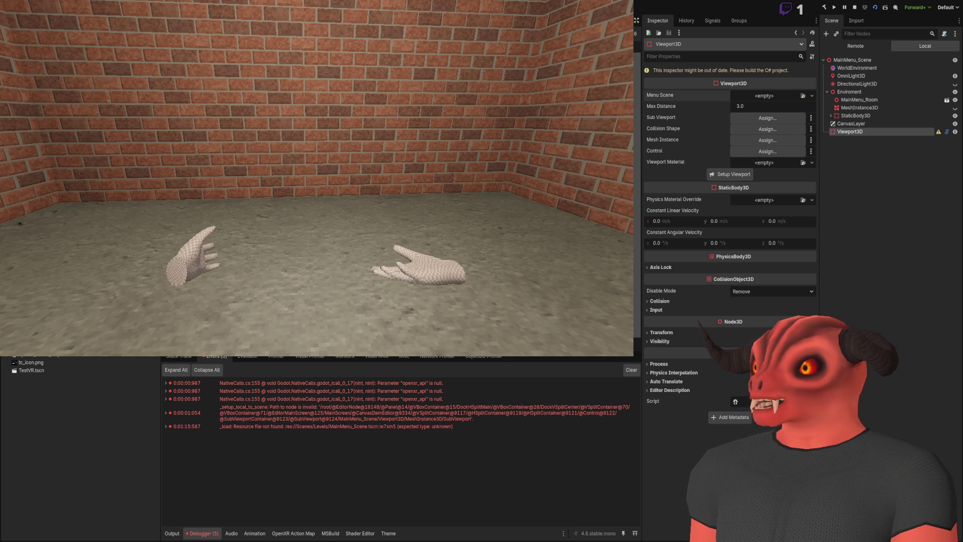
left_click_drag(31, 370, 764, 96)
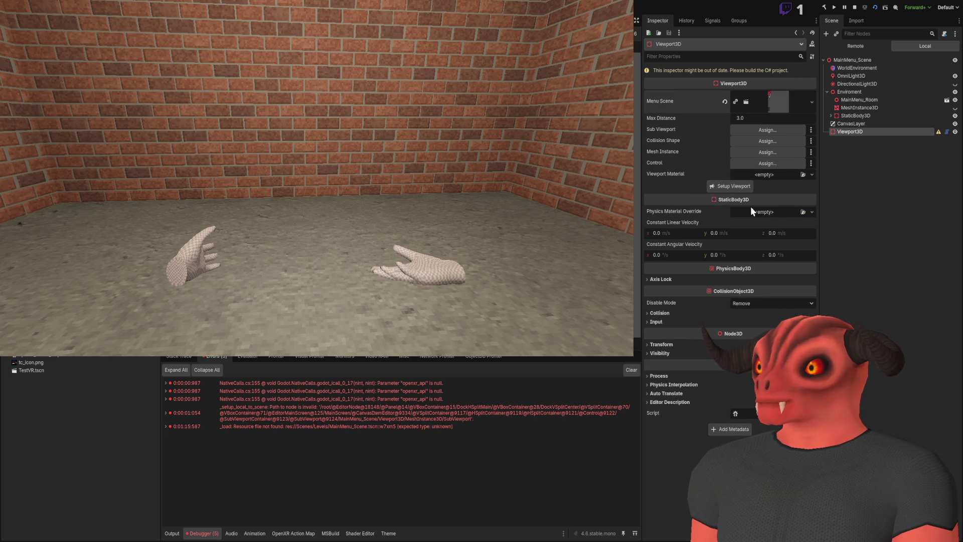
left_click(716, 191)
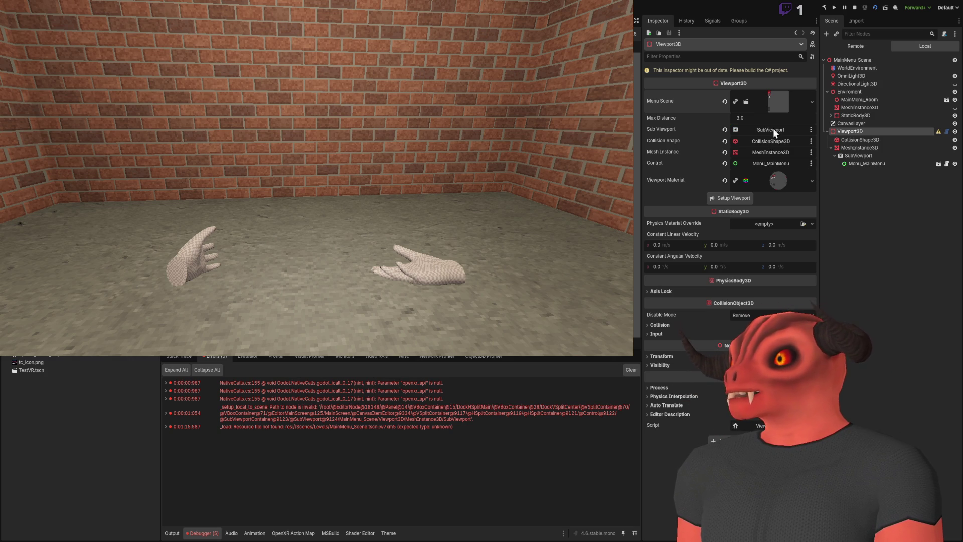
Step: Inspect the Viewport Material settings, stop the running game, and reselect Viewport3D
left_click(770, 182)
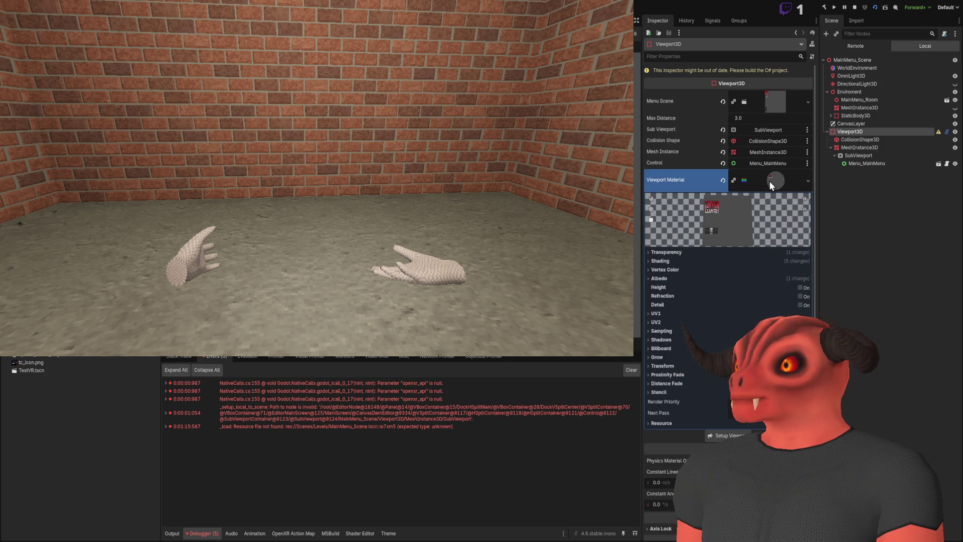
left_click(769, 181)
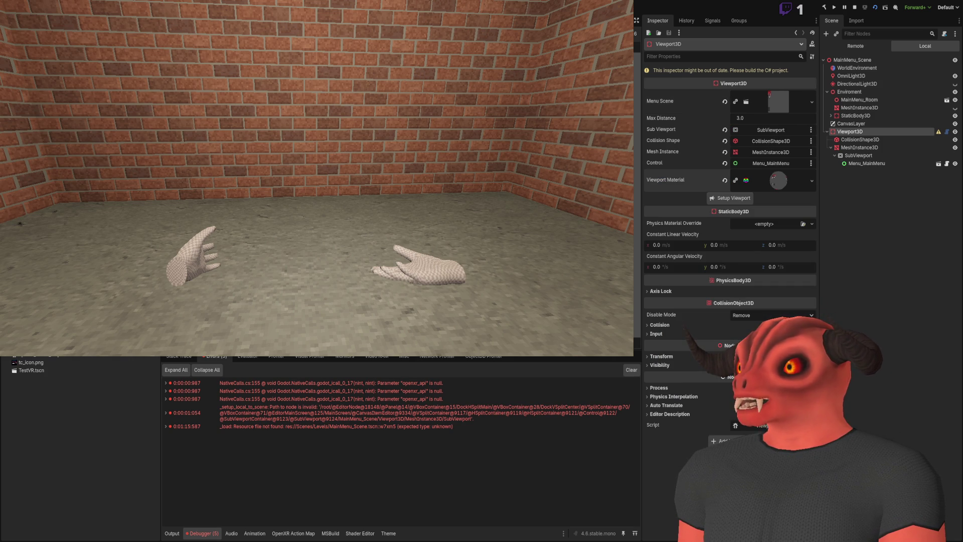
left_click(854, 7)
left_click(850, 120)
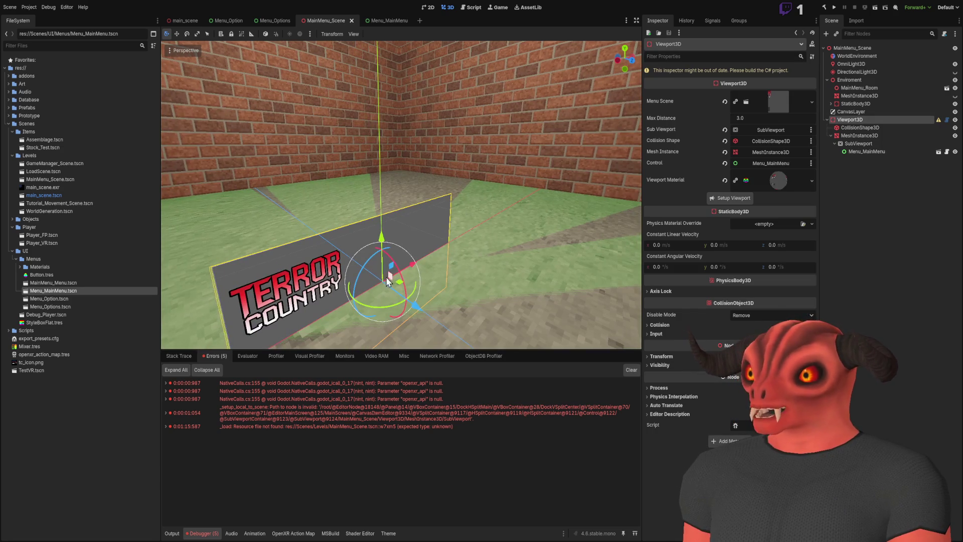
Step: Build the project, reassign the Menu Scene, regenerate the viewport parts, and save
mouse_move(393, 280)
left_mouse_down()
mouse_move(162, 276)
mouse_move(894, 2)
left_mouse_up()
left_click(823, 8)
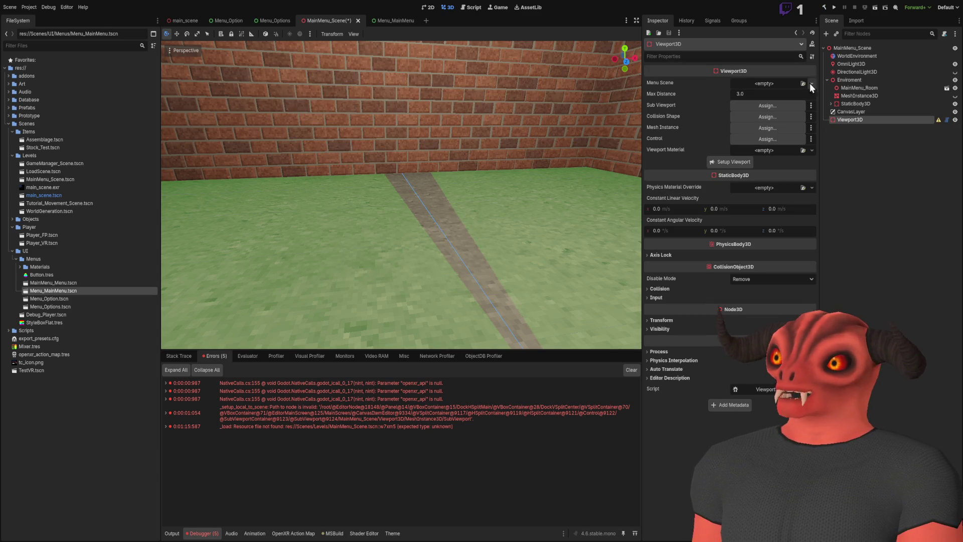
left_click(811, 83)
left_click(784, 122)
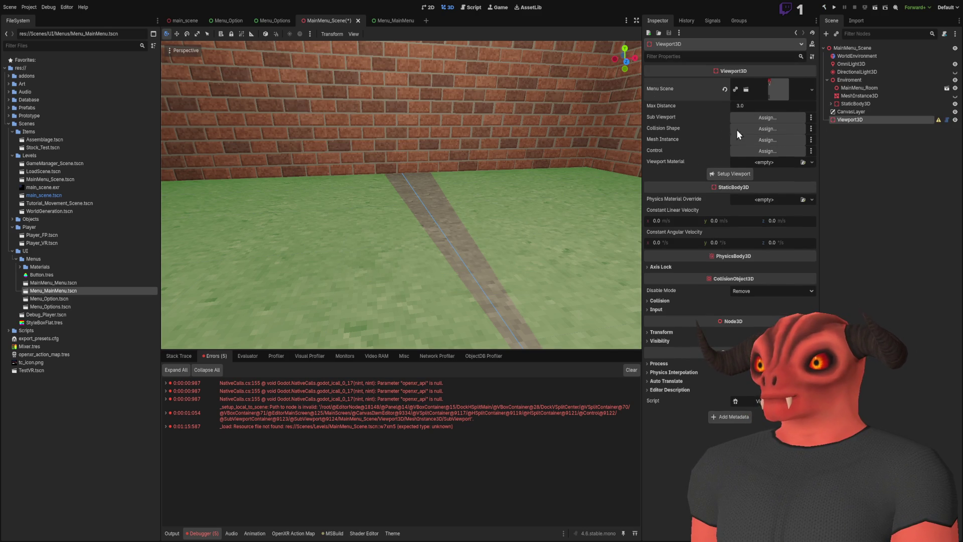
left_click(738, 173)
left_click(853, 122)
key("ctrl+s")
Step: Frame and reposition the TERROR COUNTRY panel, save, and run the scene with F6
double_click(852, 122)
left_click_drag(418, 268, 331, 165)
key("f")
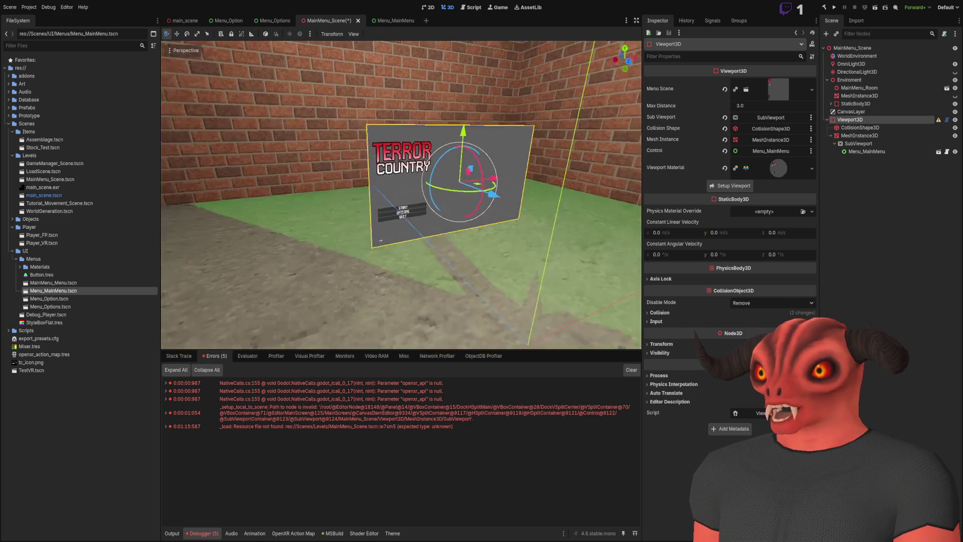
key("ctrl+s")
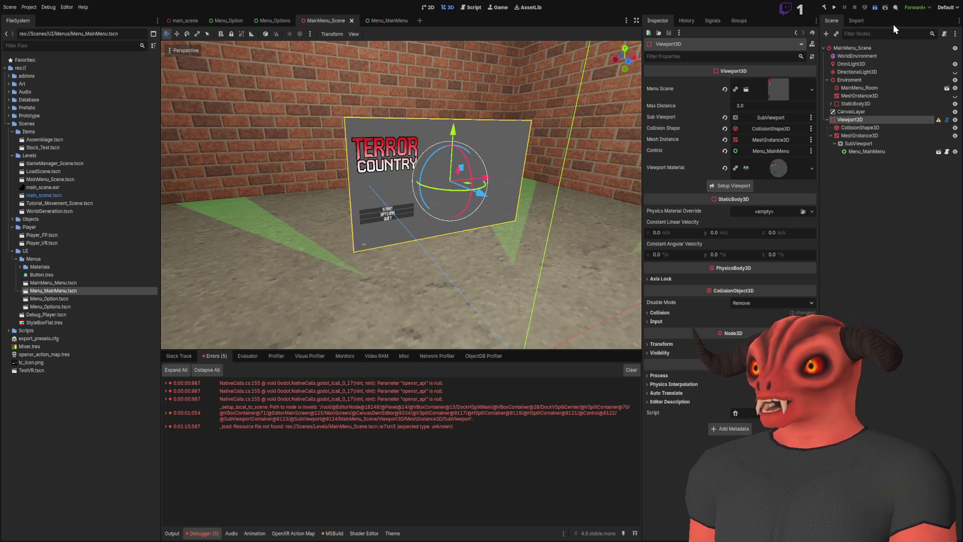
key("F6")
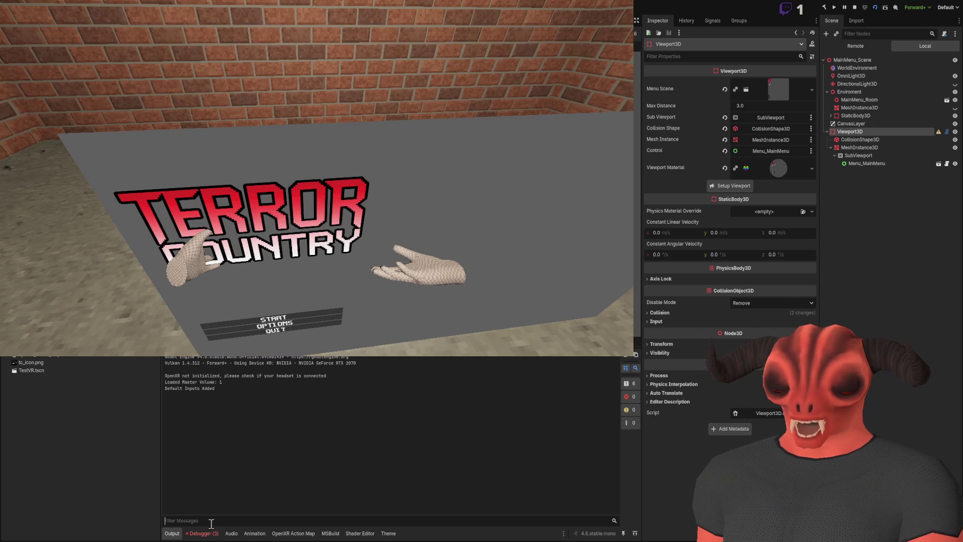
Step: Review the three reported errors in Debugger > Errors, return to Output, and stop the game
left_click(201, 533)
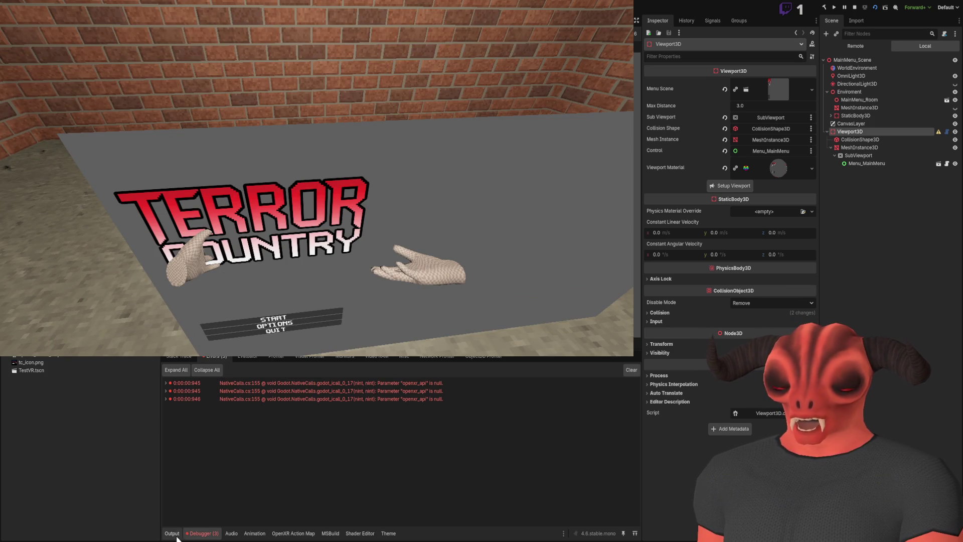
left_click(172, 533)
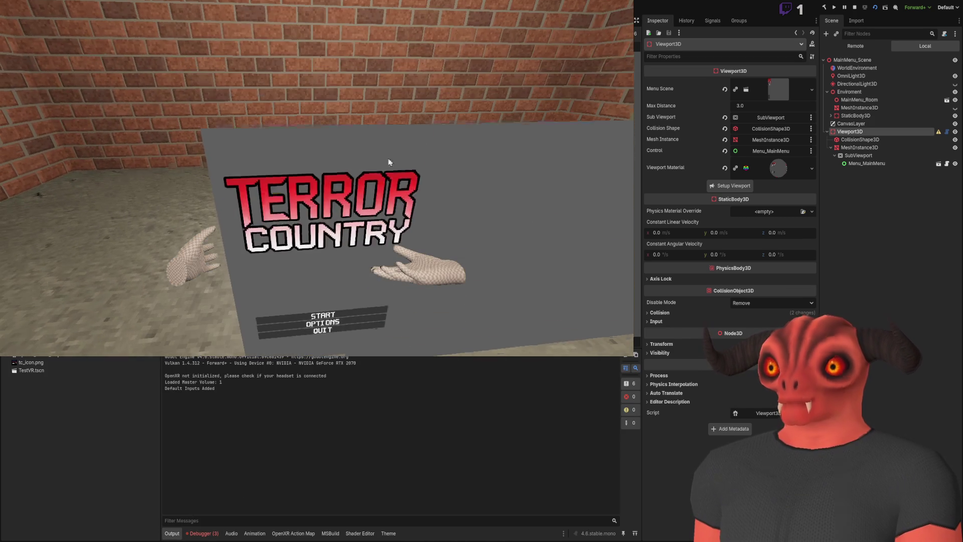
key("F8")
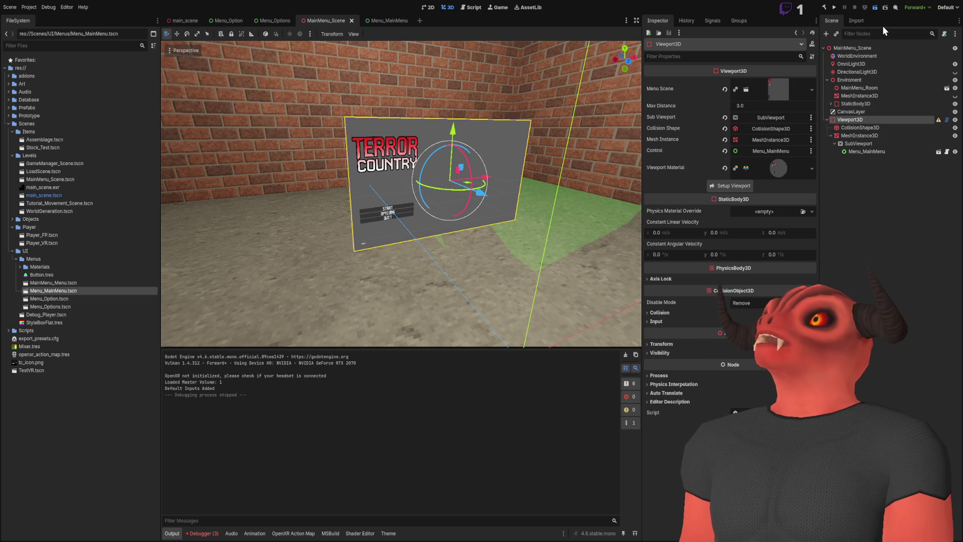
Step: Rebuild the C# project and run MainMenu_Scene to test START, OPTIONS and QUIT in VR
key("F5")
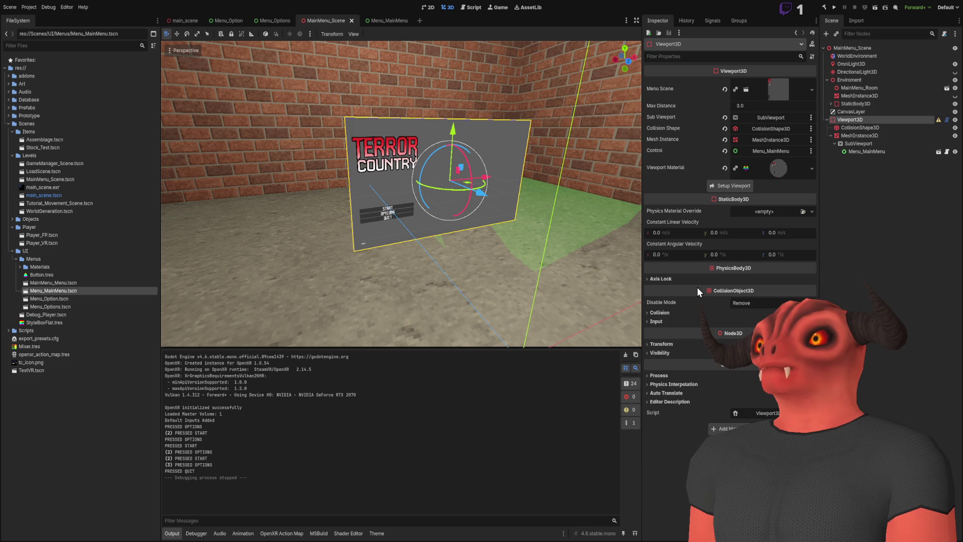
Step: Set the menu panel's horizontal Scale to 3
left_click(667, 344)
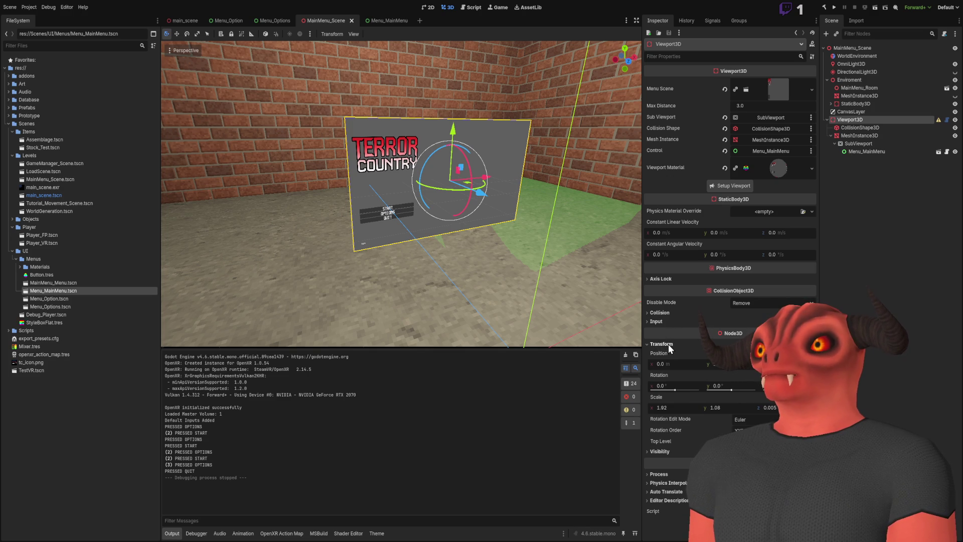
left_click(685, 407)
key("Return")
key("ctrl+z")
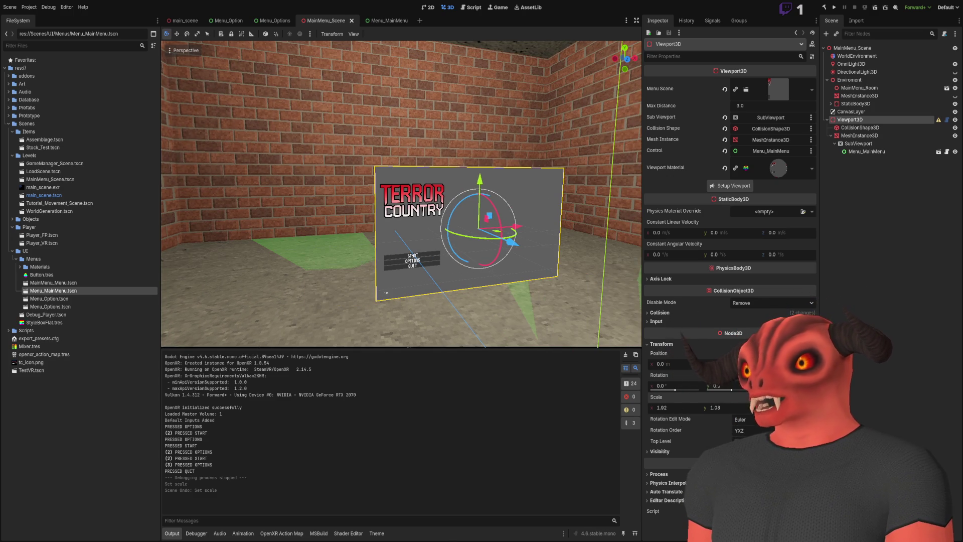
left_click(671, 410)
type("3")
key("Return")
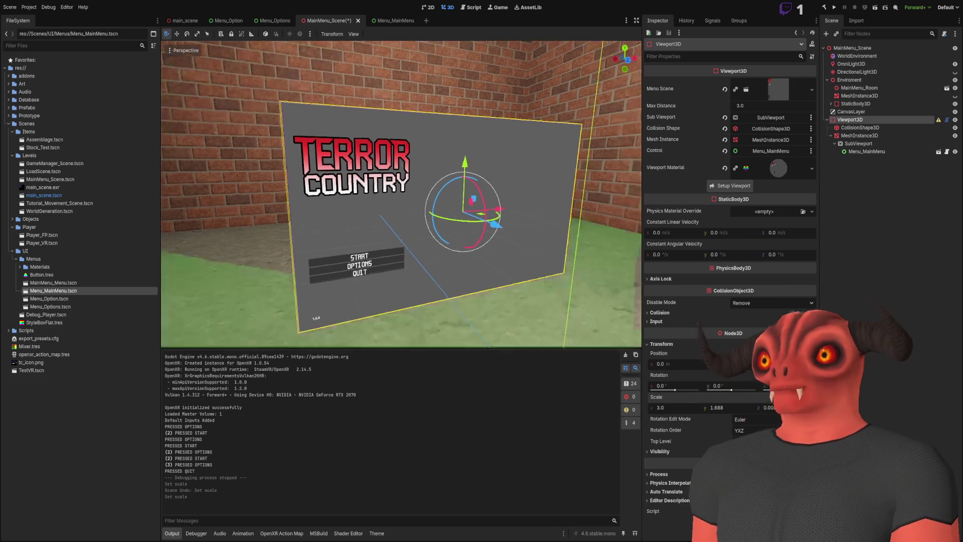
Step: Place the panel at (0, 1.5, -3), save the scene, and open Menu_MainMenu
mouse_move(474, 210)
left_mouse_down()
mouse_move(301, 221)
mouse_move(332, 178)
mouse_move(302, 170)
mouse_move(366, 188)
mouse_move(366, 173)
mouse_move(326, 195)
mouse_move(366, 188)
left_mouse_up()
key("f")
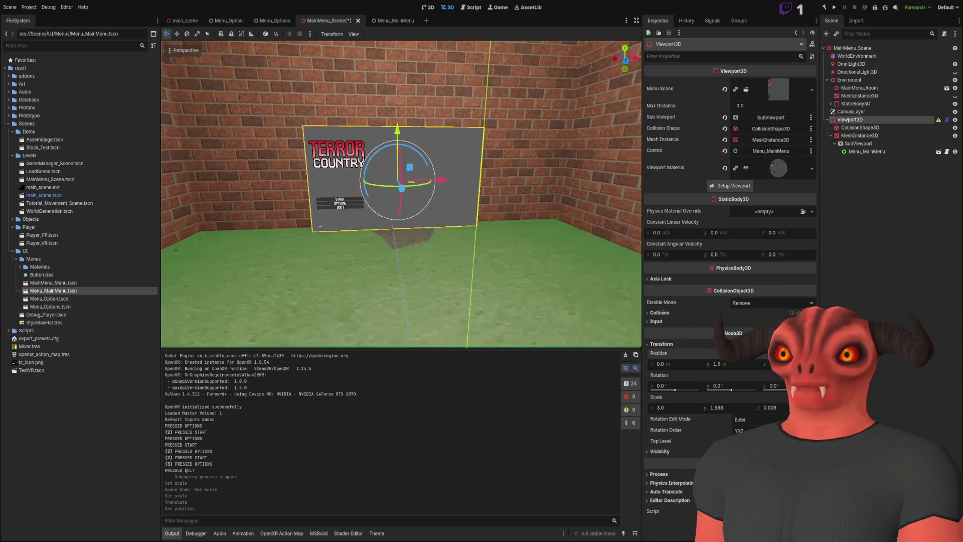
scroll(402, 195, "up", 2)
scroll(401, 196, "up", 2)
key("ctrl+s")
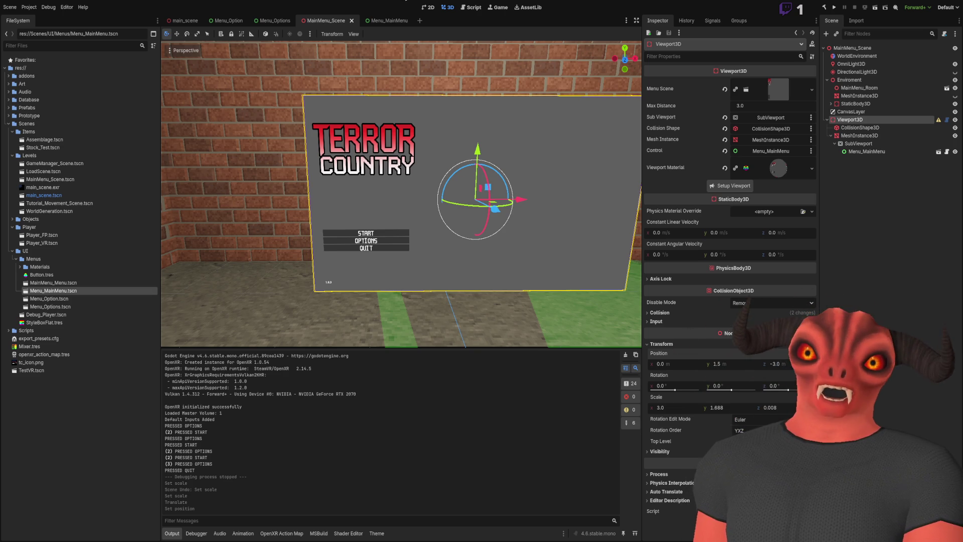
left_click(393, 21)
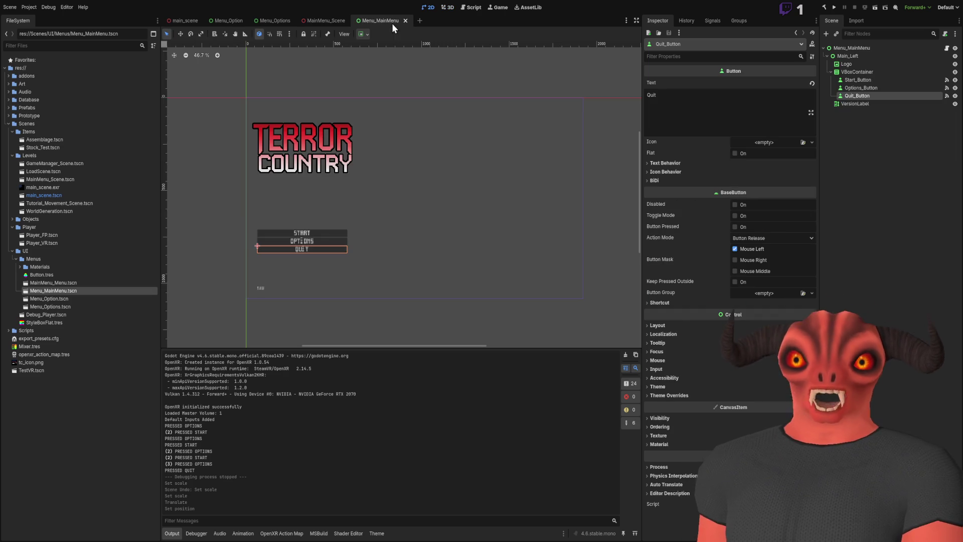
Step: Rename the Main_Left container to Main_Center
left_click(857, 72)
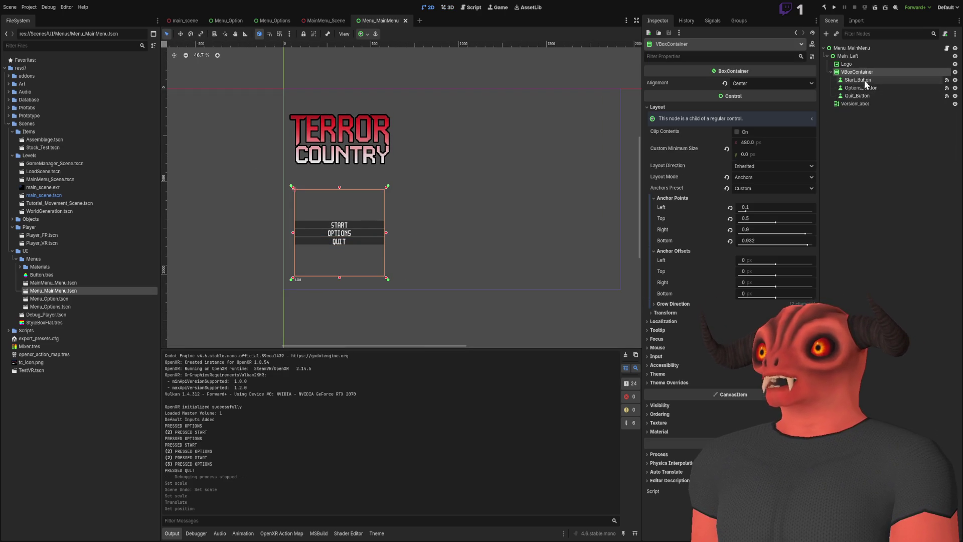
scroll(414, 215, "down", 2)
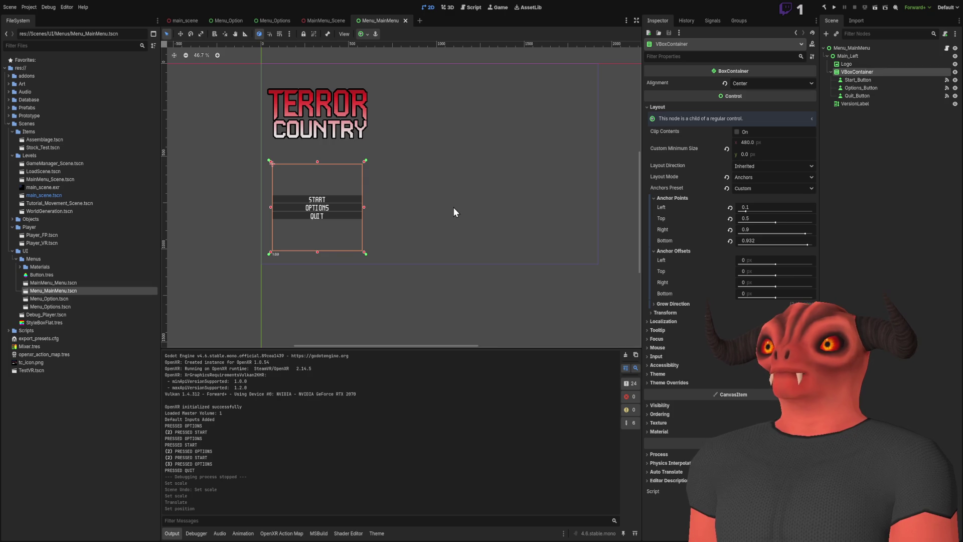
scroll(453, 212, "left", 2)
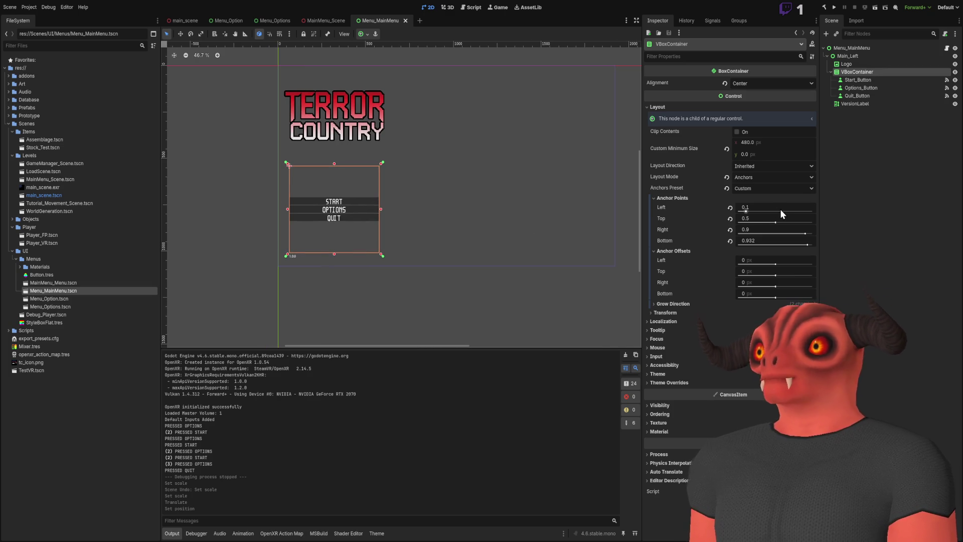
left_click(880, 56)
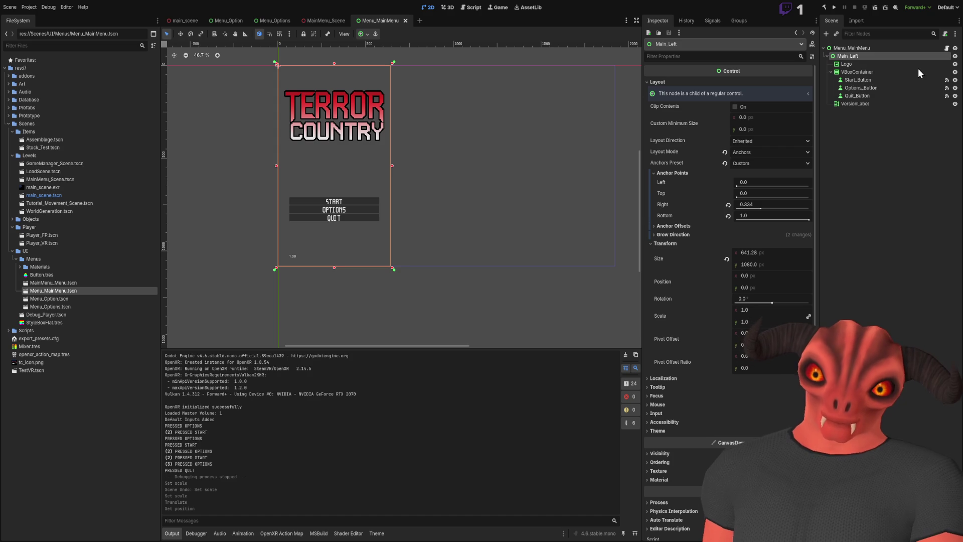
key("F2")
type("Main_Center")
key("Return")
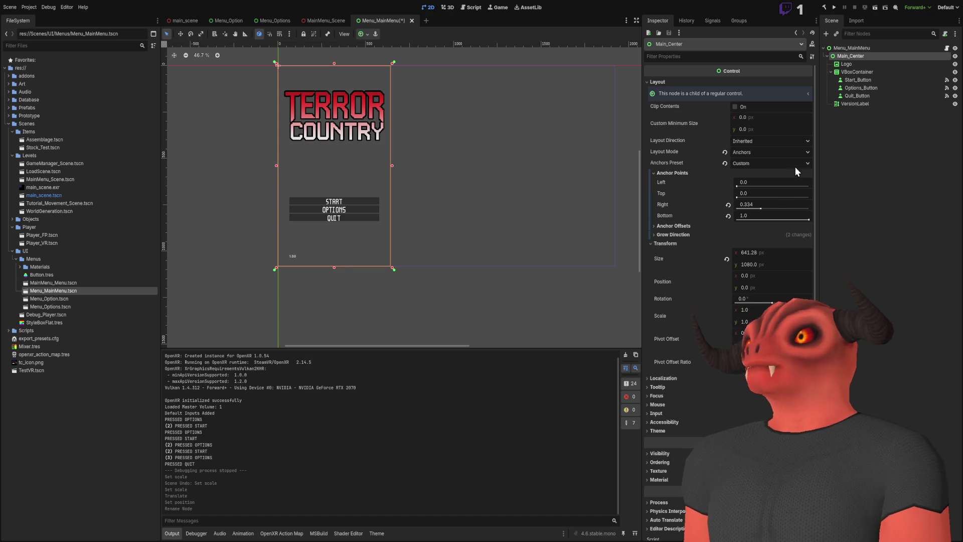
Step: Set Main_Center's anchors to Left 0.334 and Right 0.667, then save Menu_MainMenu
left_click(775, 204)
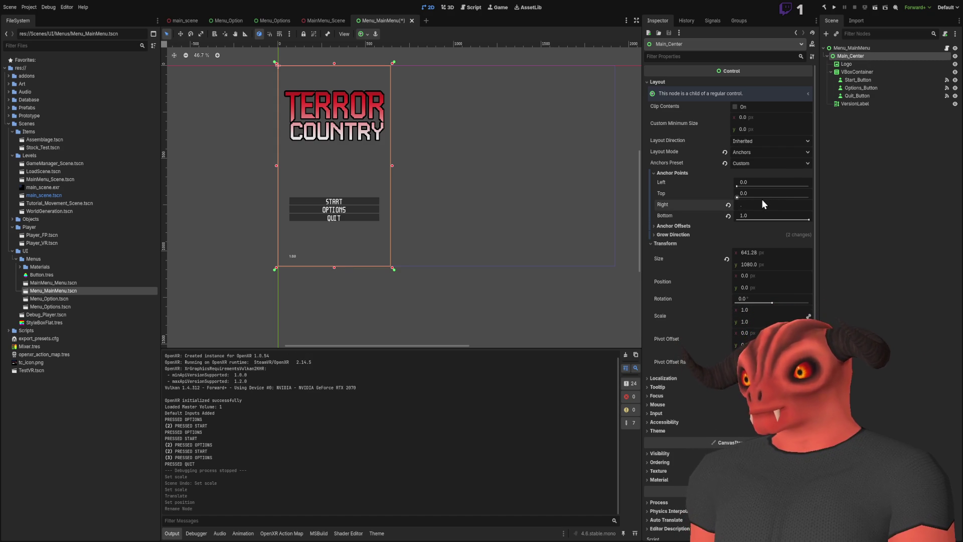
type(".667")
key("Return")
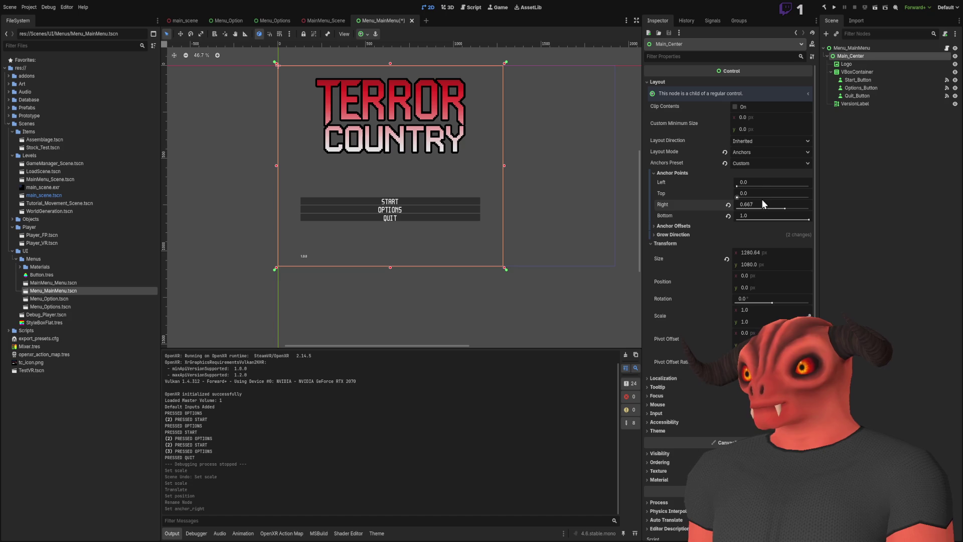
left_click(760, 183)
type("0.334")
key("Return")
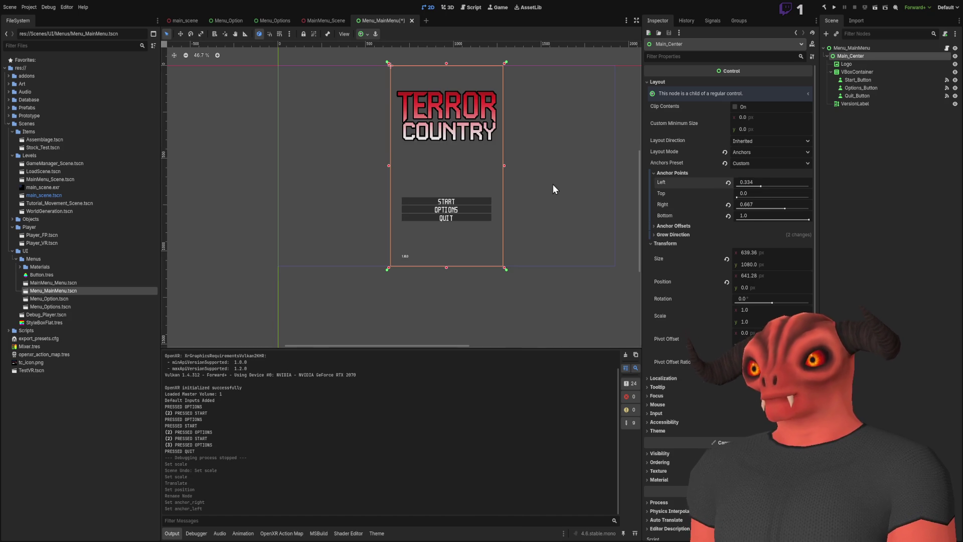
left_click_drag(553, 190, 504, 209)
key("ctrl+s")
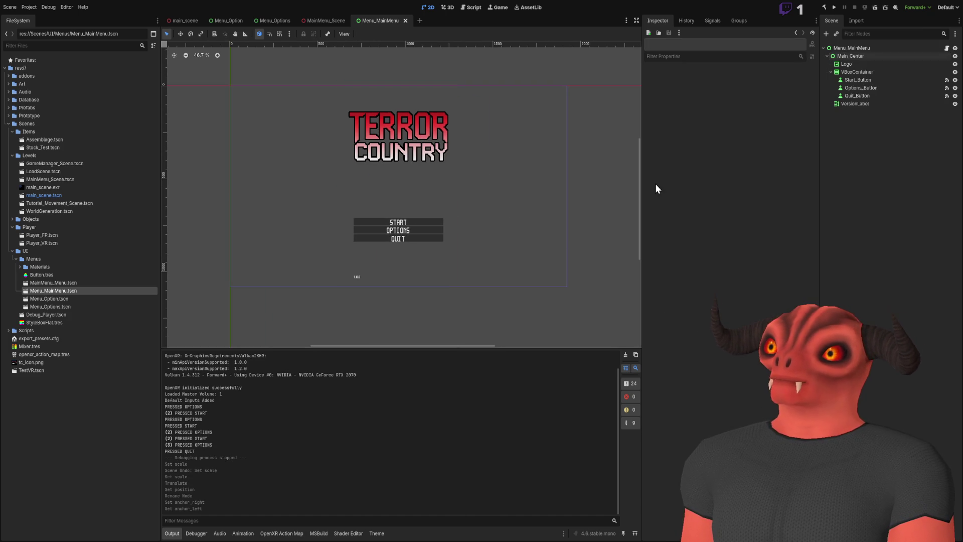
Step: Check Main_Center's children in the Scene tree, then return to MainMenu_Scene
left_click(853, 50)
left_click(829, 54)
left_click(827, 55)
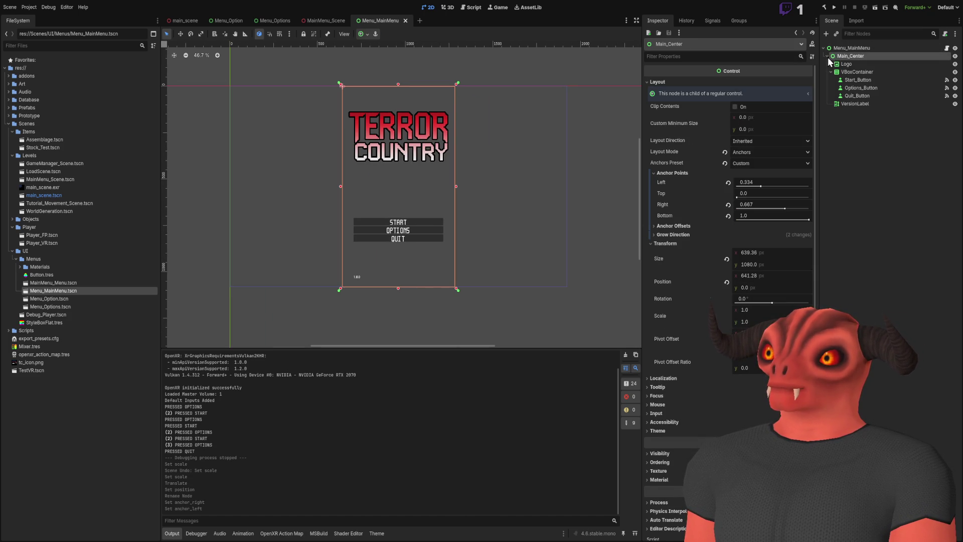
left_click(827, 56)
left_click(874, 130)
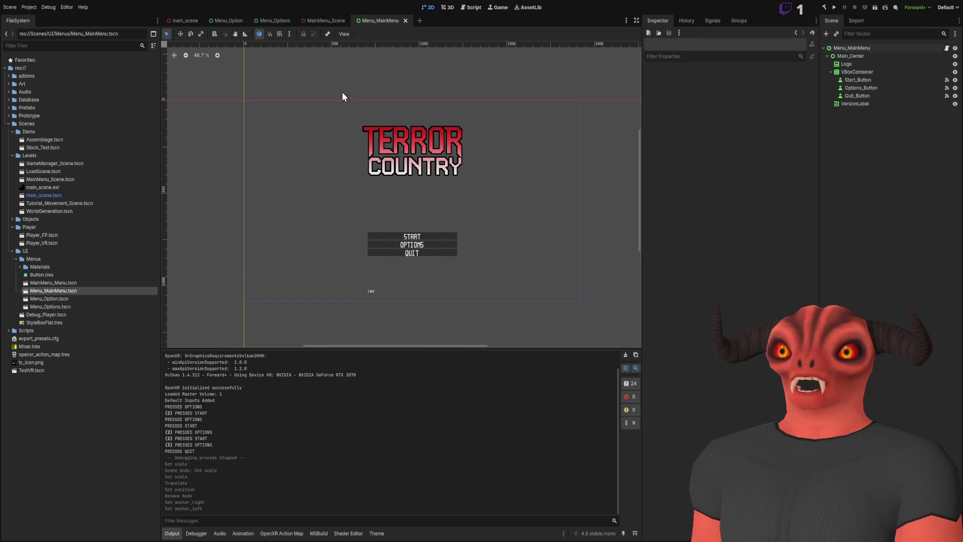
left_click(323, 21)
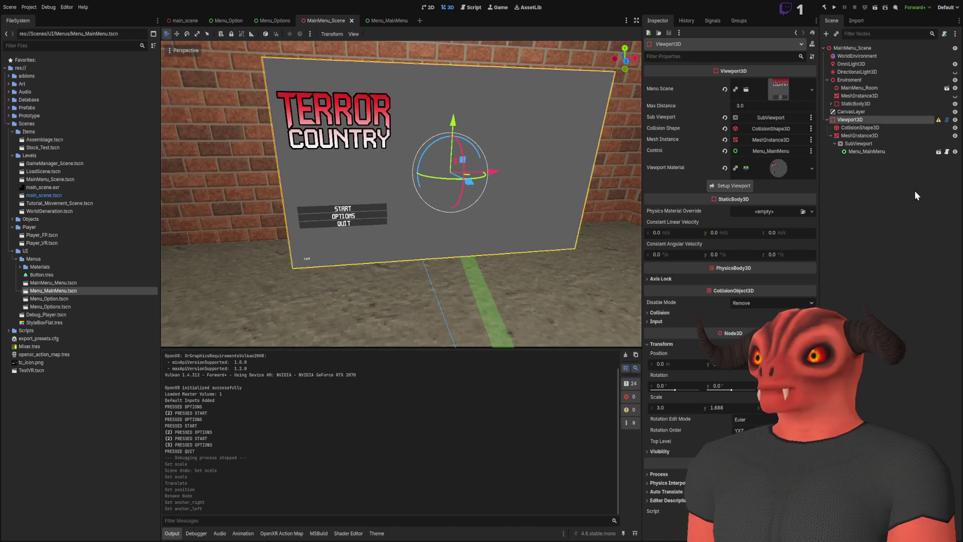
Step: Select the panel's MeshInstance3D and expand its material's Transparency settings
left_click(882, 130)
left_click(883, 135)
left_click(772, 89)
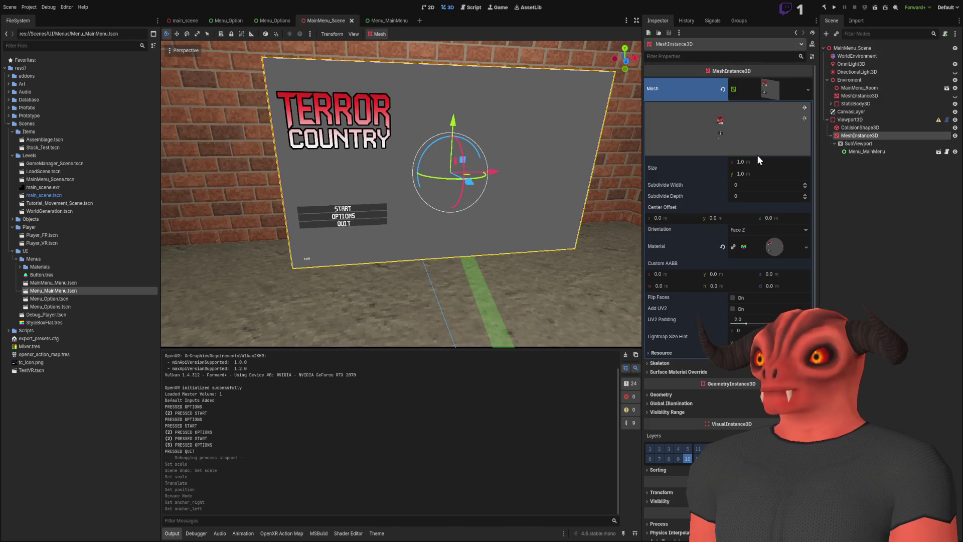
left_click(757, 246)
left_click(667, 318)
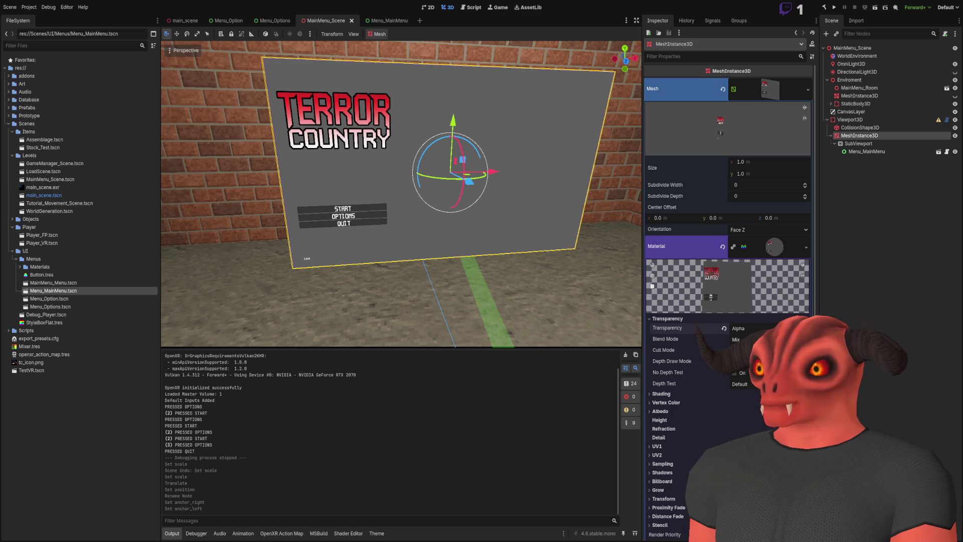
Step: Try the Add, Premul Alpha and other blend modes, then revert the settings
left_click(742, 339)
left_click(743, 357)
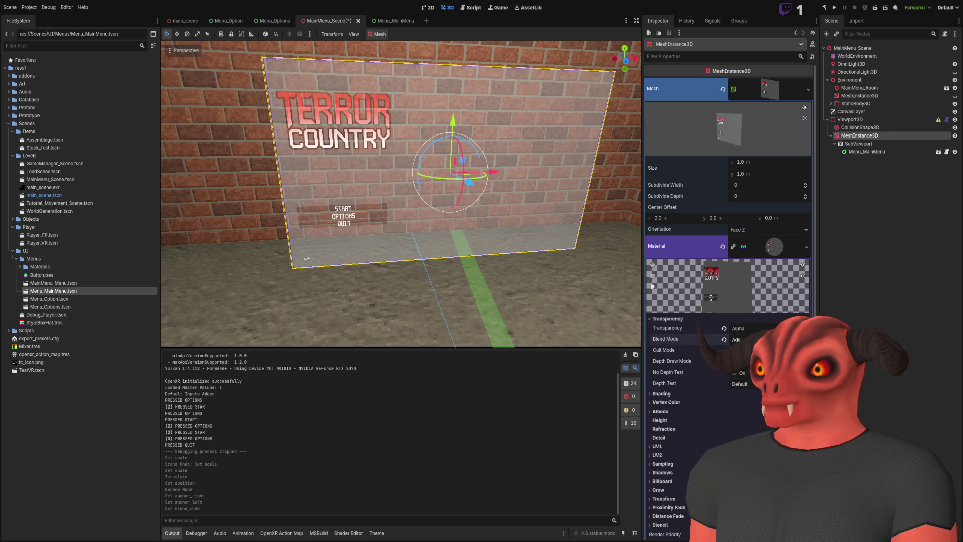
left_click(724, 340)
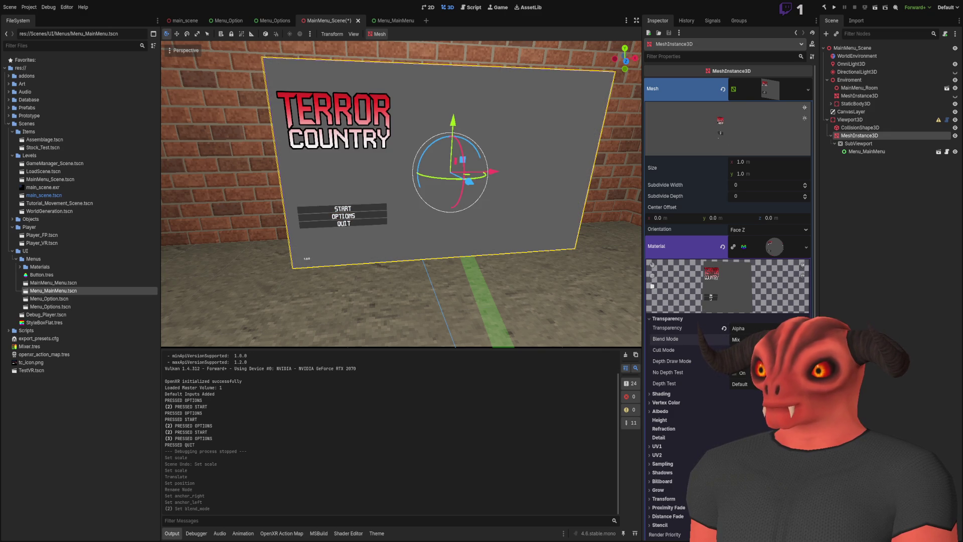
left_click(743, 339)
left_click(742, 368)
left_click(742, 339)
left_click(742, 390)
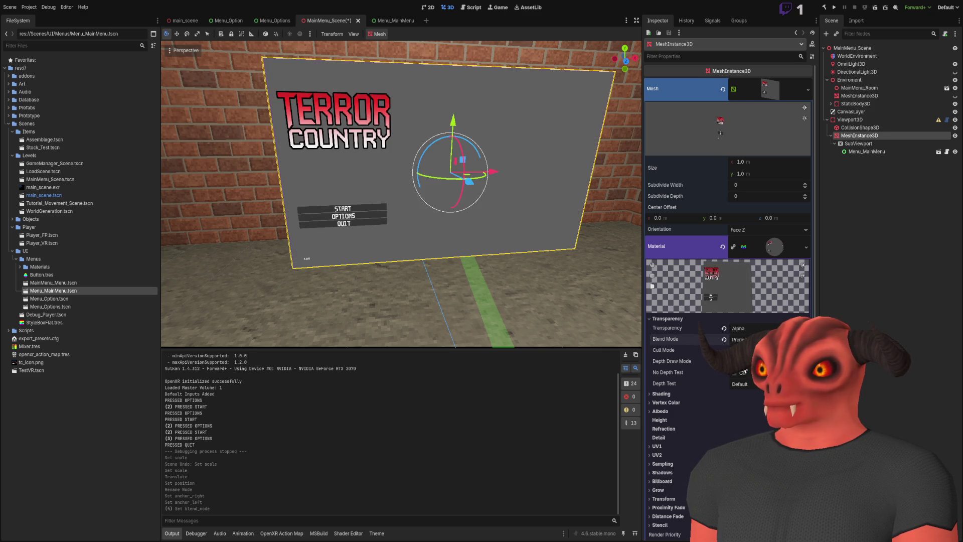
left_click(724, 328)
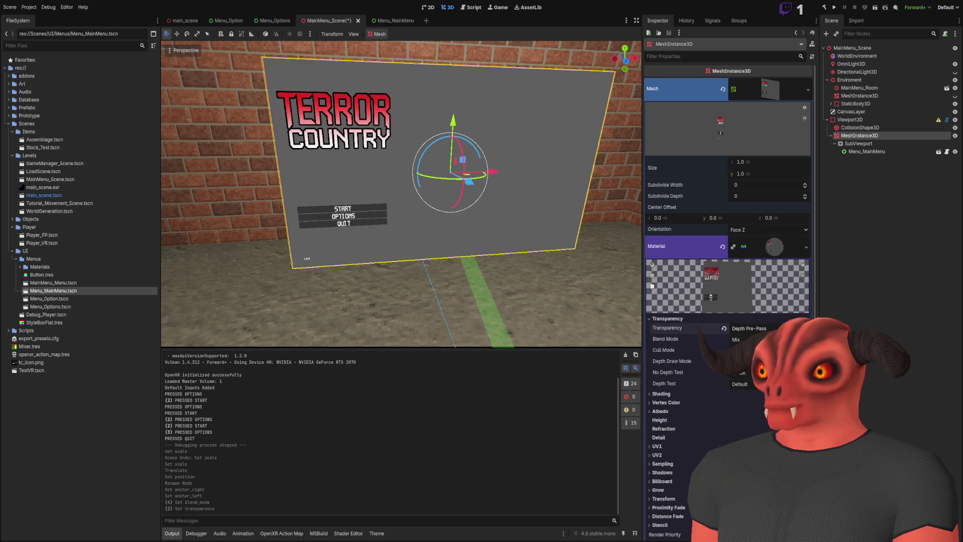
Step: Set the panel material's Transparency to Alpha, keeping Mix blending
left_click(752, 335)
left_click(748, 328)
left_click(748, 346)
scroll(429, 199, "up", 3)
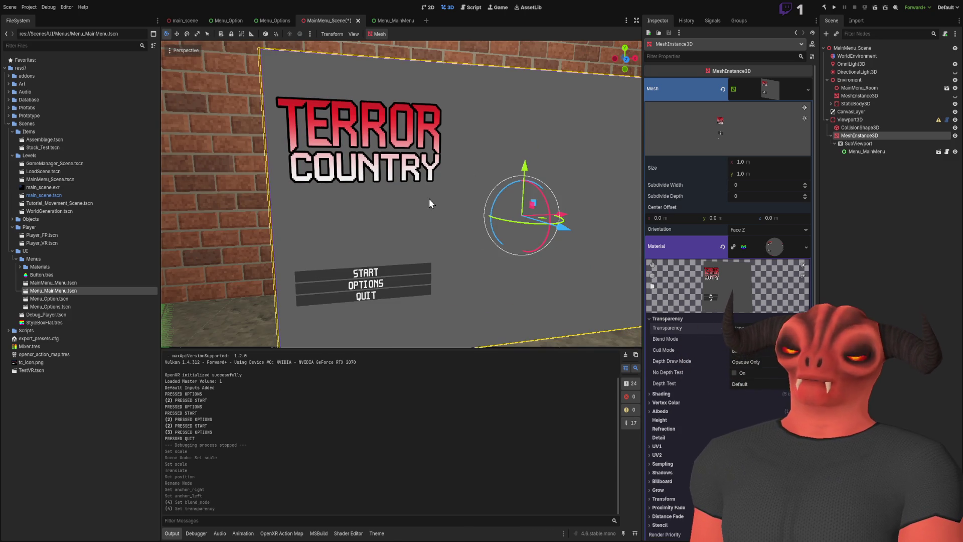
left_click_drag(467, 188, 496, 231)
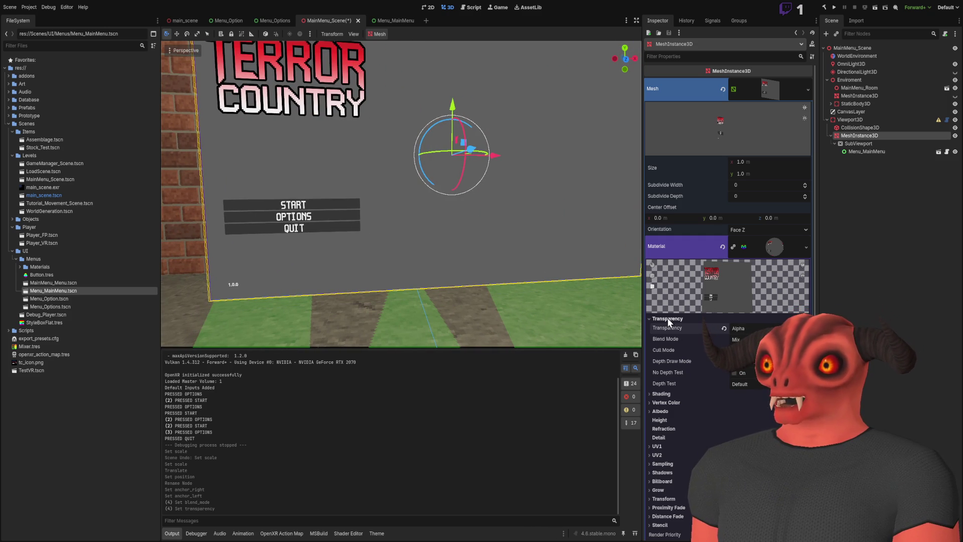
left_click(672, 394)
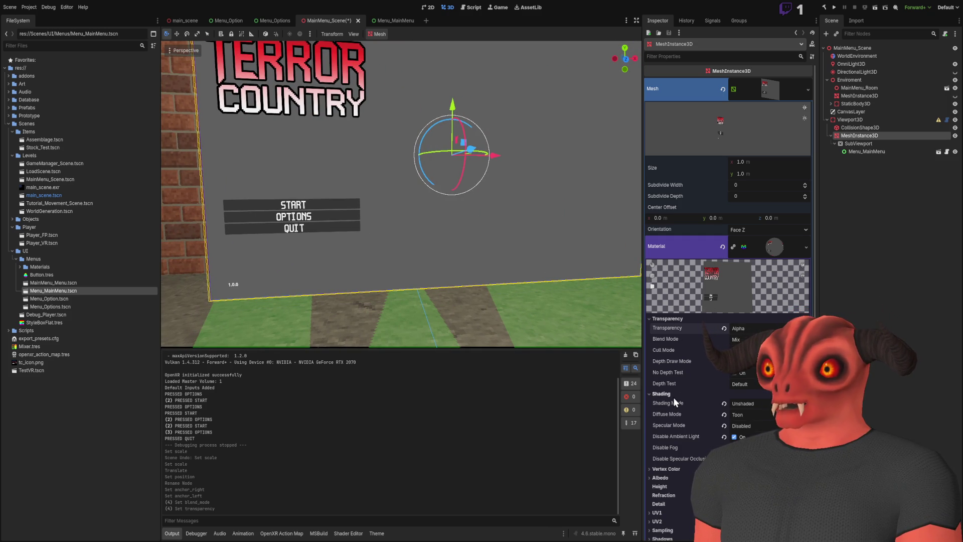
Step: Set Shading Mode to Per-Pixel, reset Diffuse to Burley and Specular to SchlickGGX, and re-enable ambient light
left_click(760, 408)
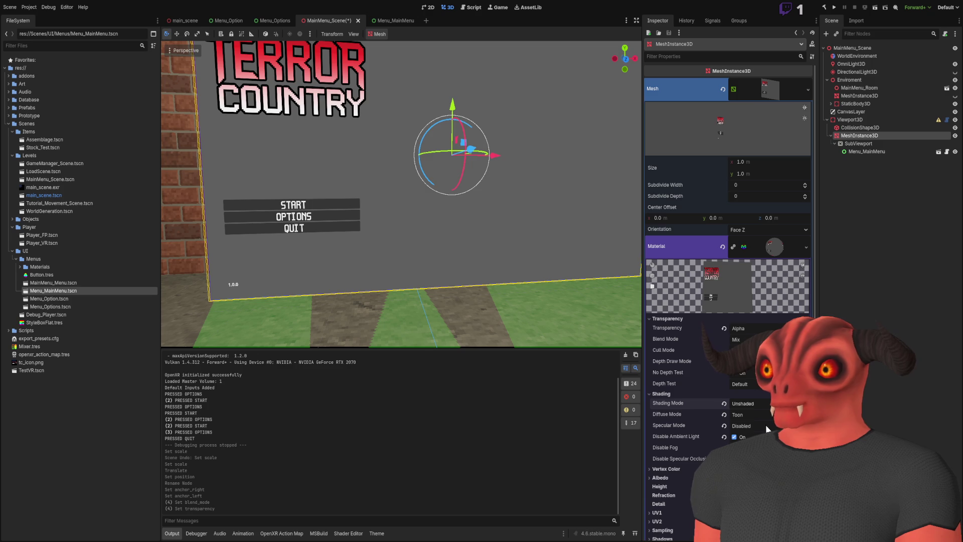
left_click(766, 425)
left_click_drag(496, 258, 503, 259)
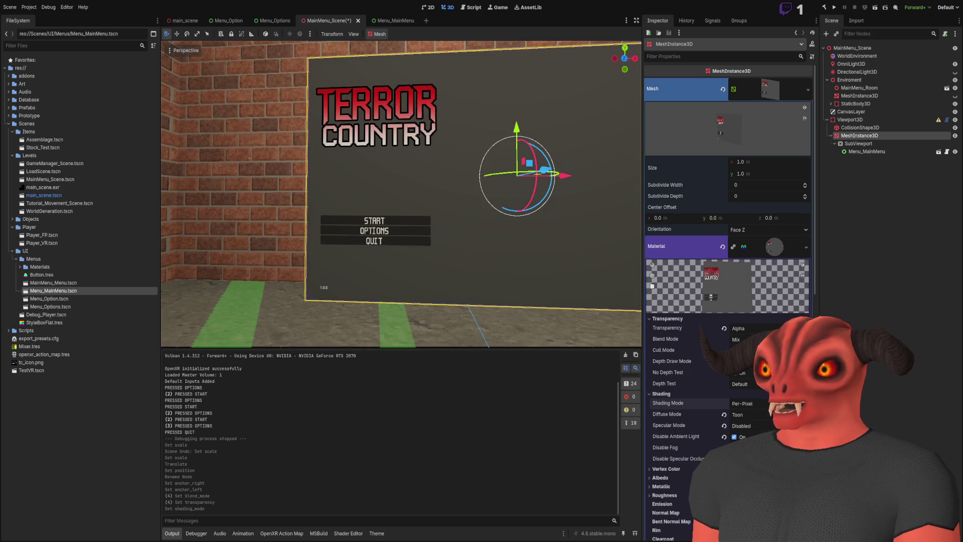
left_click(733, 459)
left_click(724, 436)
left_click(724, 426)
left_click(724, 414)
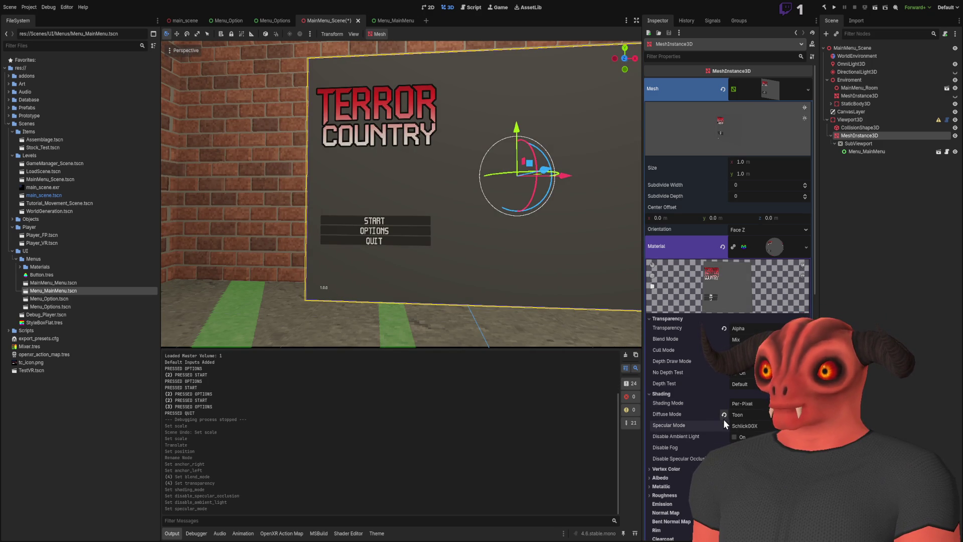
Step: Expand the material's Albedo settings and select the SubViewport
key("s")
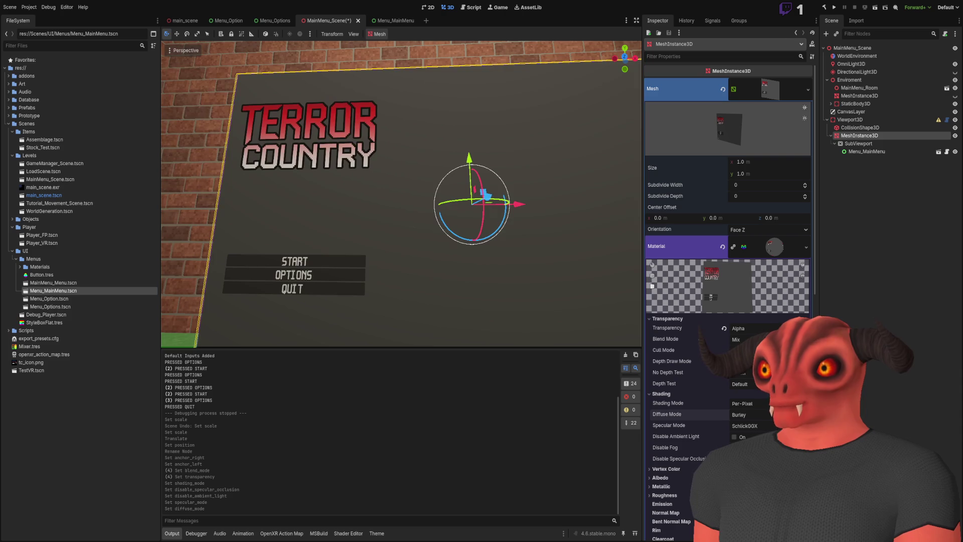
scroll(401, 194, "up", 5)
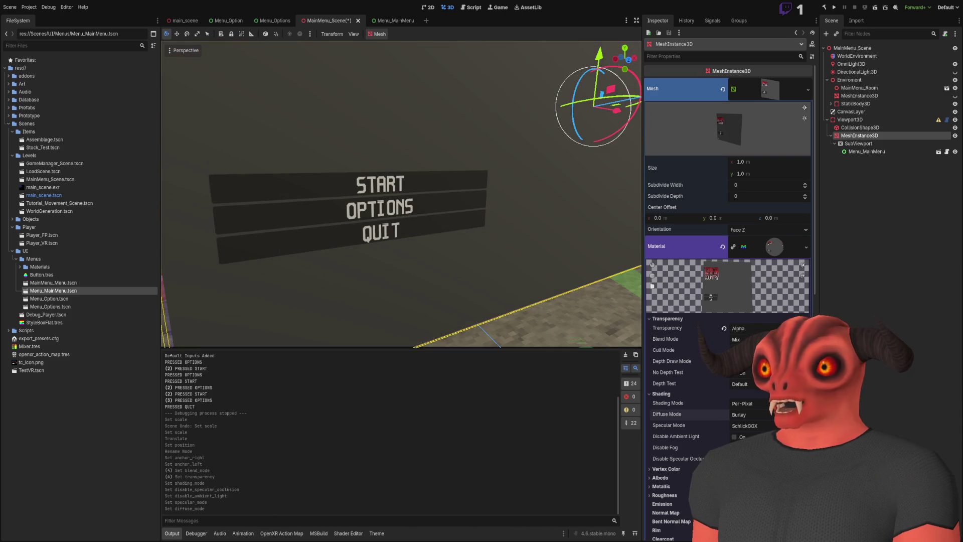
scroll(727, 201, "down", 5)
left_click(675, 359)
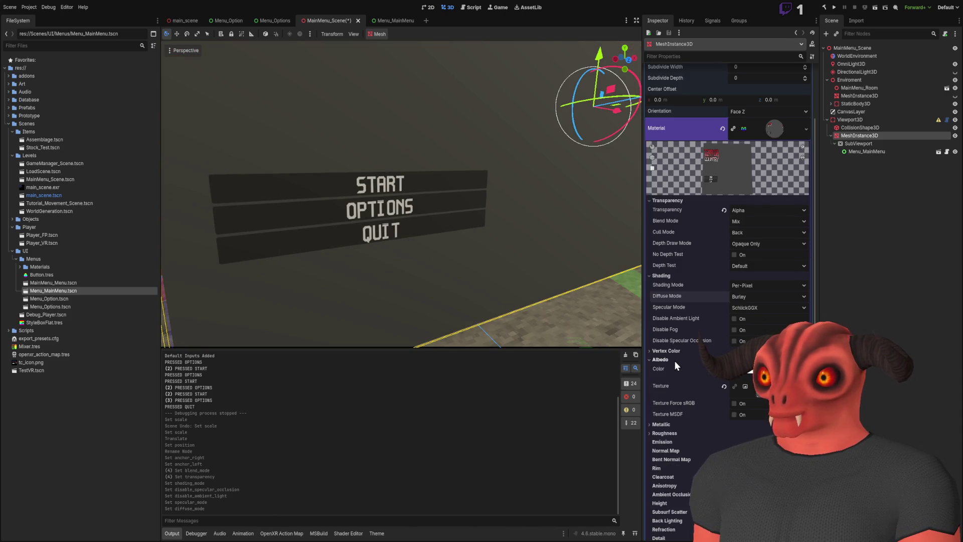
left_click(866, 145)
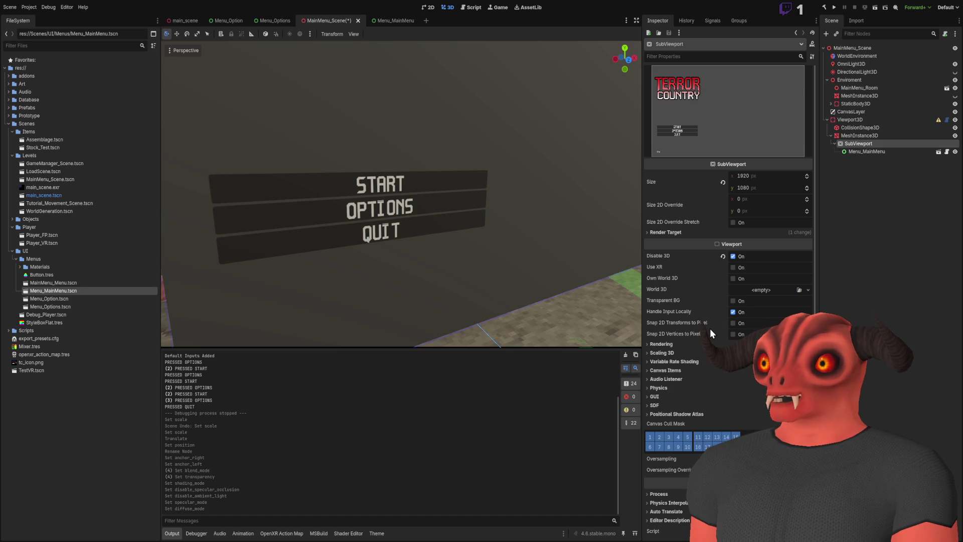
Step: Enable Transparent BG on the SubViewport and set Render Target Update Mode to Once
left_click(735, 299)
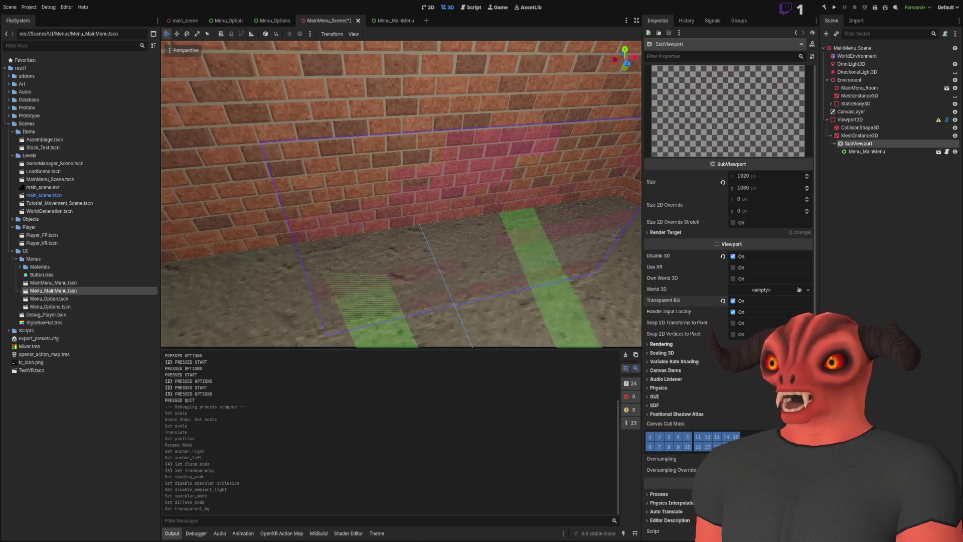
left_click(679, 234)
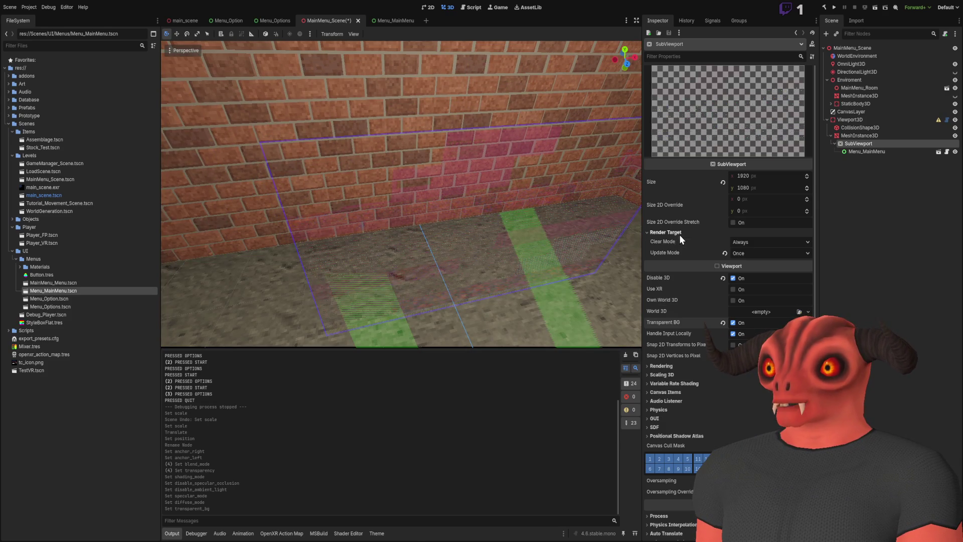
left_click(737, 253)
left_click(753, 276)
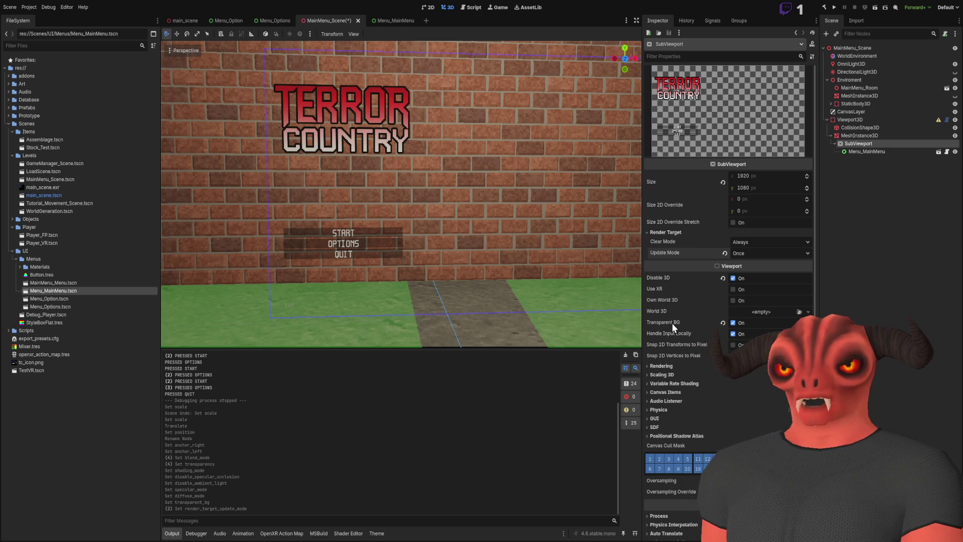
Step: Fly the camera around the menu on the brick wall, then open Menu_MainMenu
key("w")
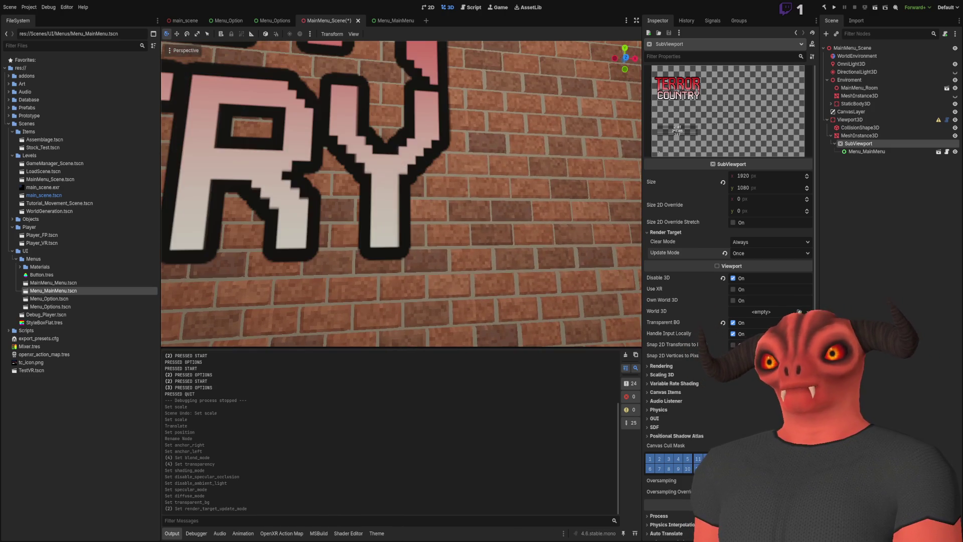
key("s")
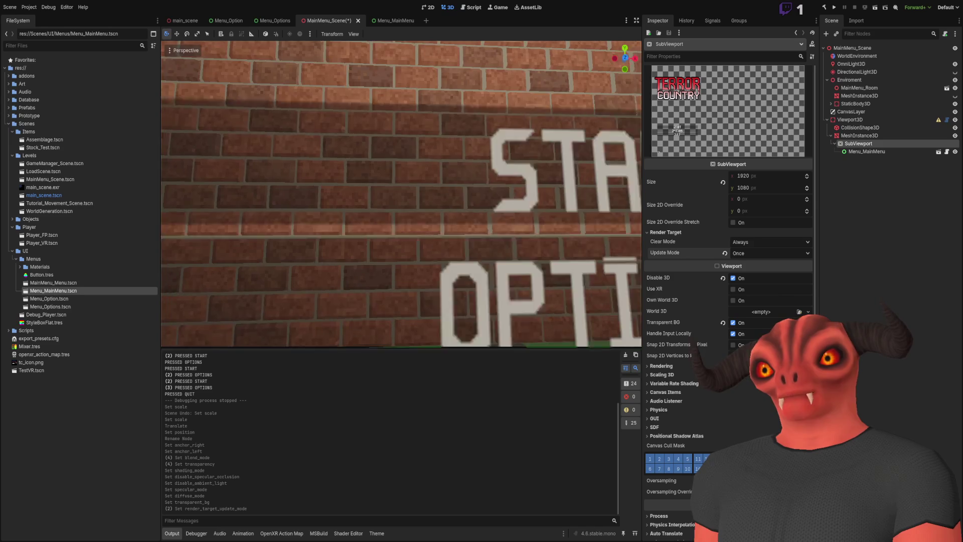
key("s")
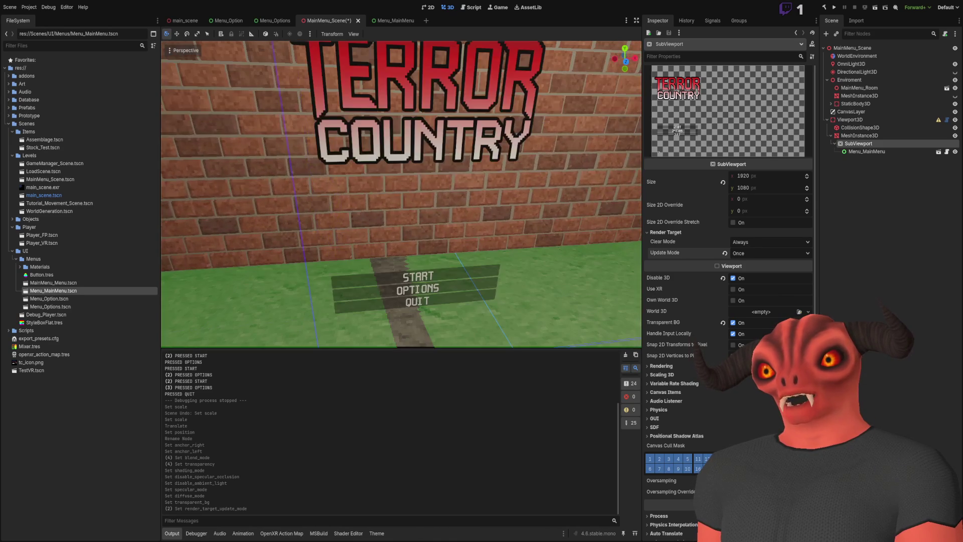
left_click(389, 20)
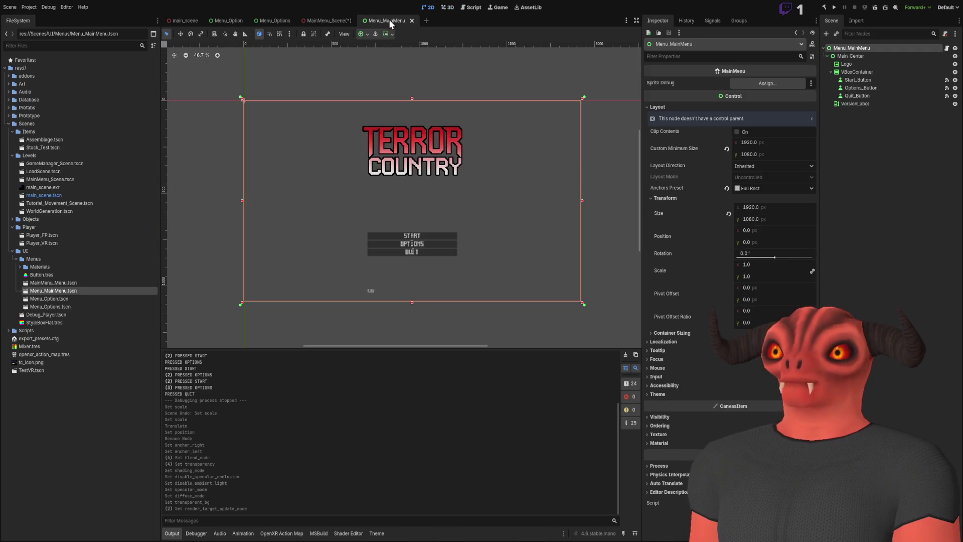
Step: Return to MainMenu_Scene, zoom the view, and move to Visual Studio with Viewport3D.cs
left_click(338, 21)
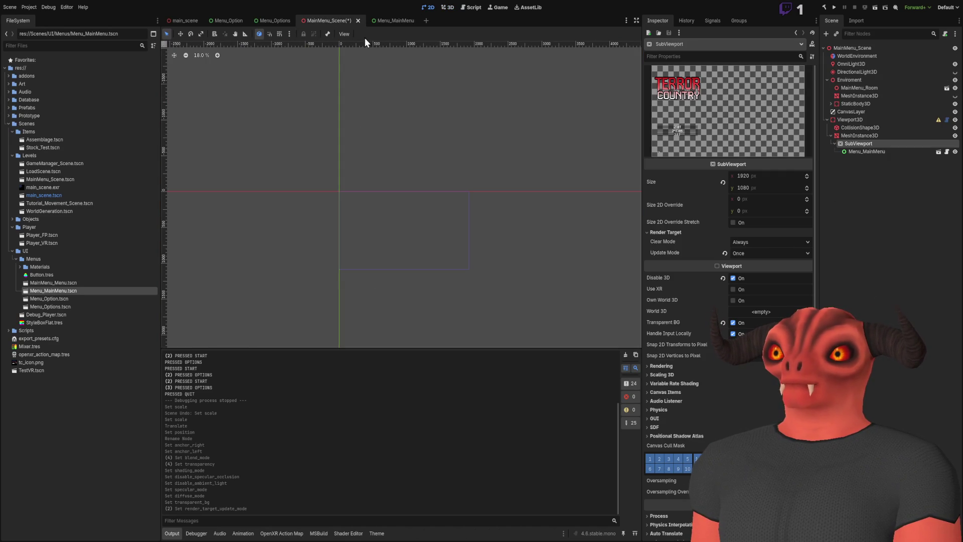
scroll(473, 148, "up", 3)
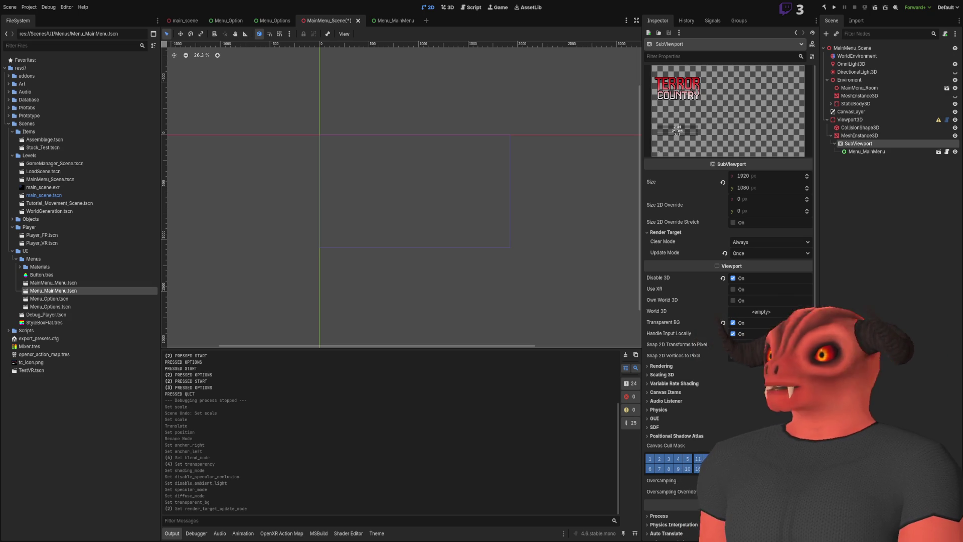
key("alt+Tab")
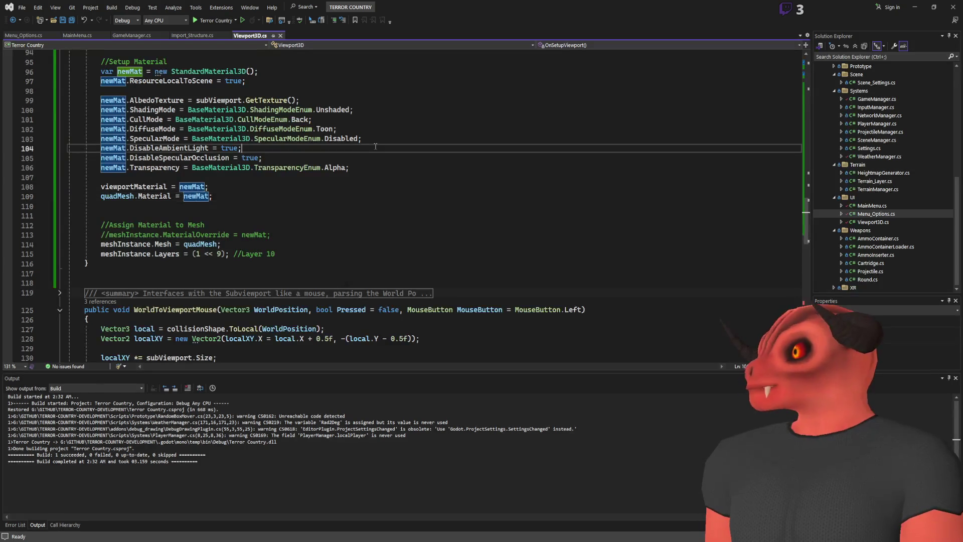
Step: Search Viewport3D.cs for 'instant' to locate the Instantiate call
scroll(376, 159, "up", 10)
scroll(377, 159, "up", 7)
left_click(377, 150)
key("ctrl+f")
type("instan")
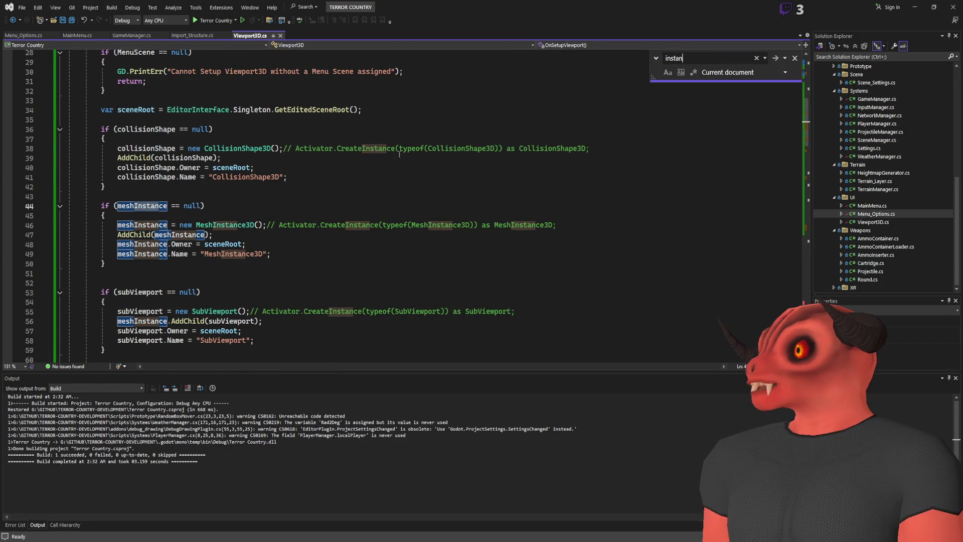
type("t")
Step: Pass PackedScene.GenEditState.Instance into Instantiate(), save the file, and return to Godot
left_click(249, 148)
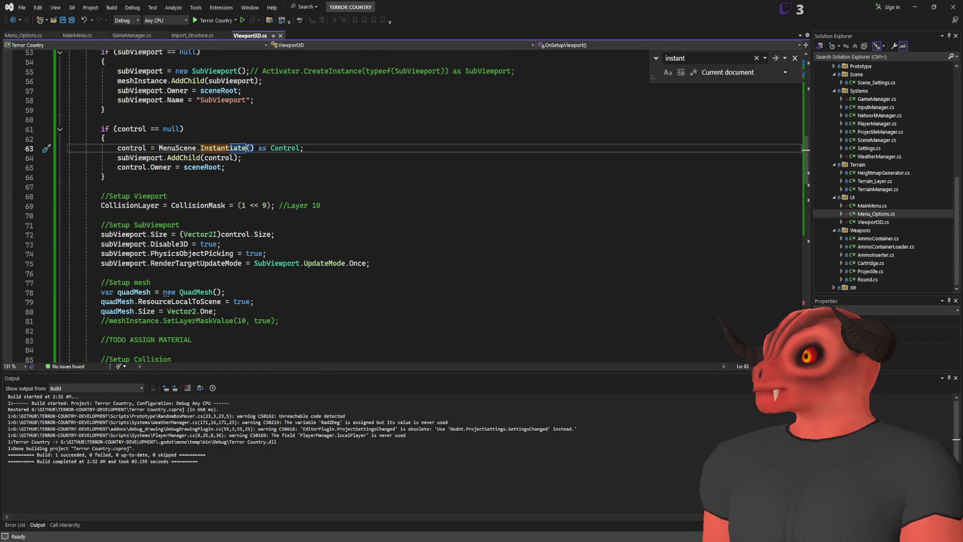
type("PackedScene.GenEditState.Instance")
left_click(425, 120)
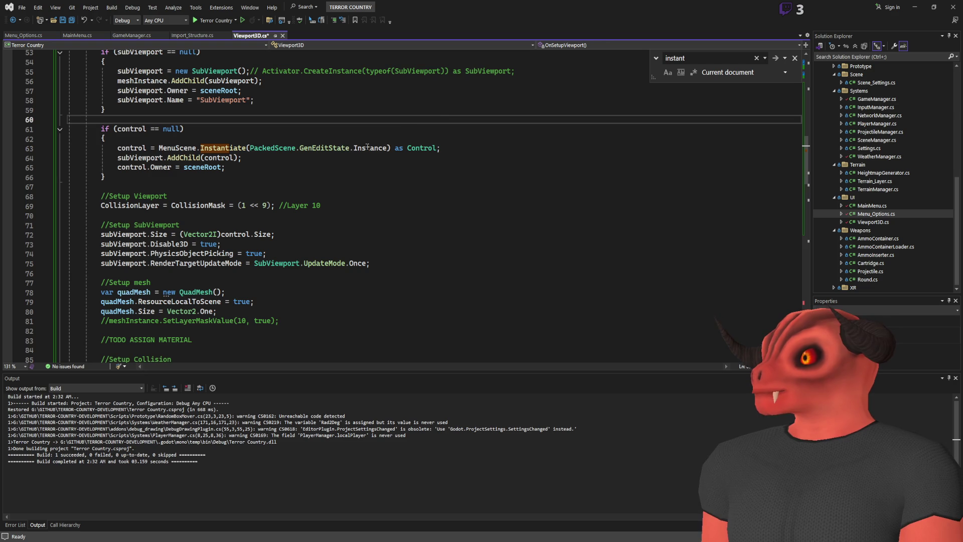
left_click(240, 148)
key("ctrl+s")
key("Escape")
key("Up")
key("Up")
key("Up")
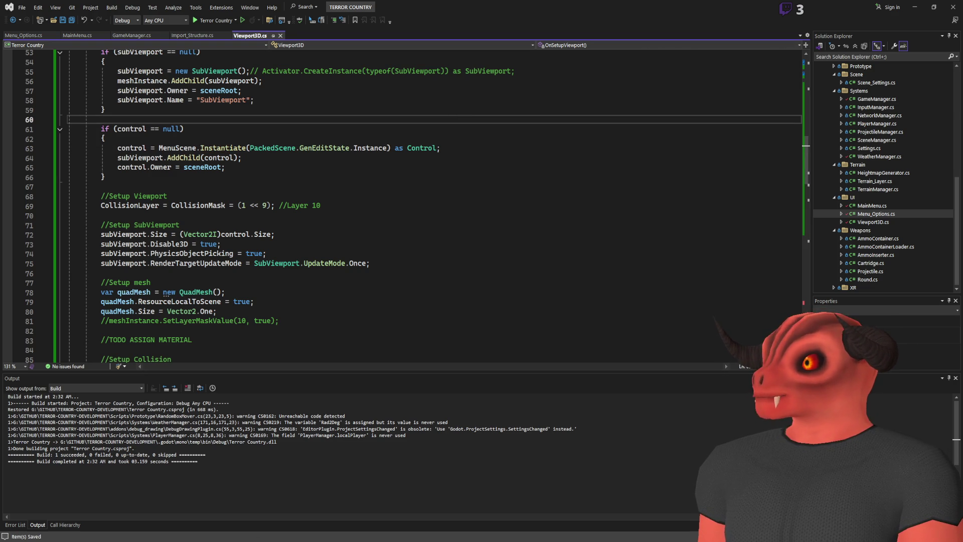
key("alt+Tab")
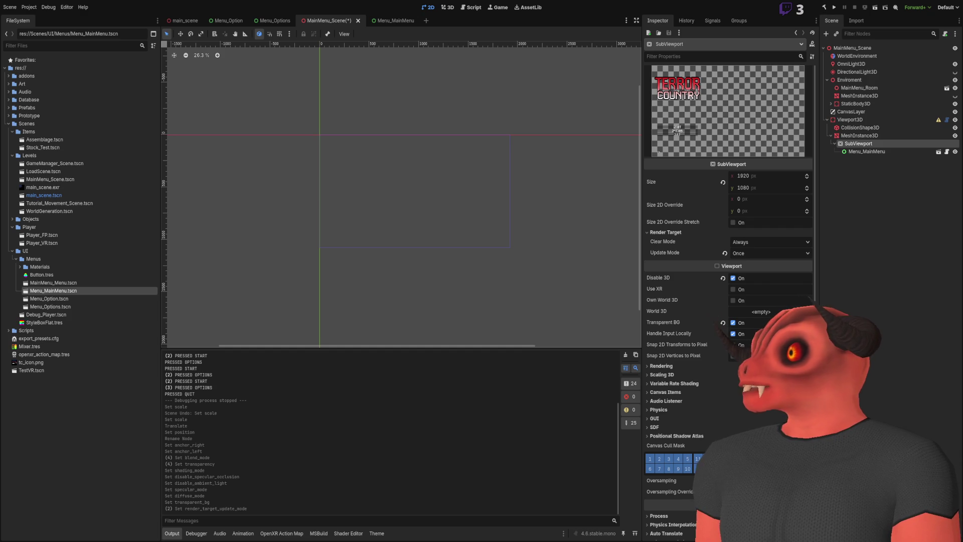
Step: Delete the old Viewport3D, rebuild the C# project, and add a fresh Viewport3D node
left_click(448, 8)
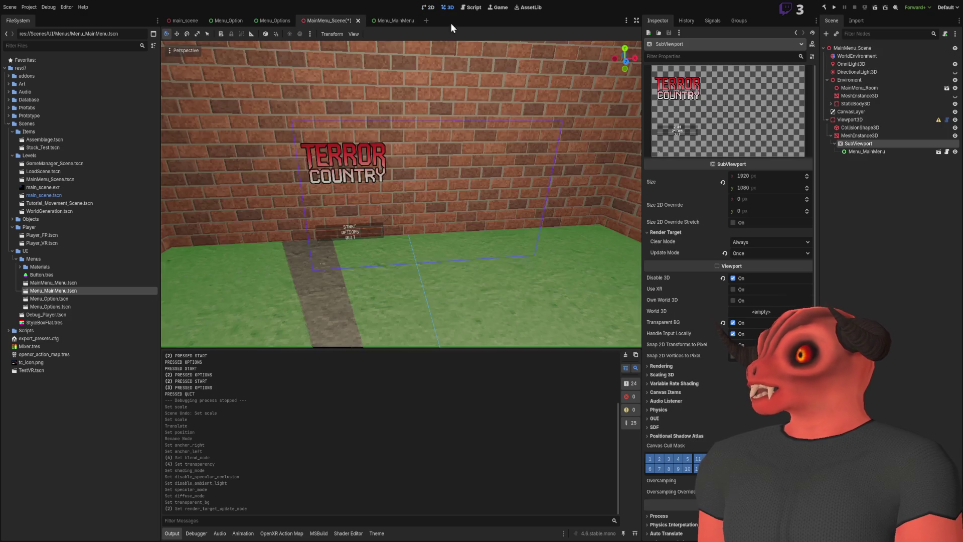
left_click(858, 200)
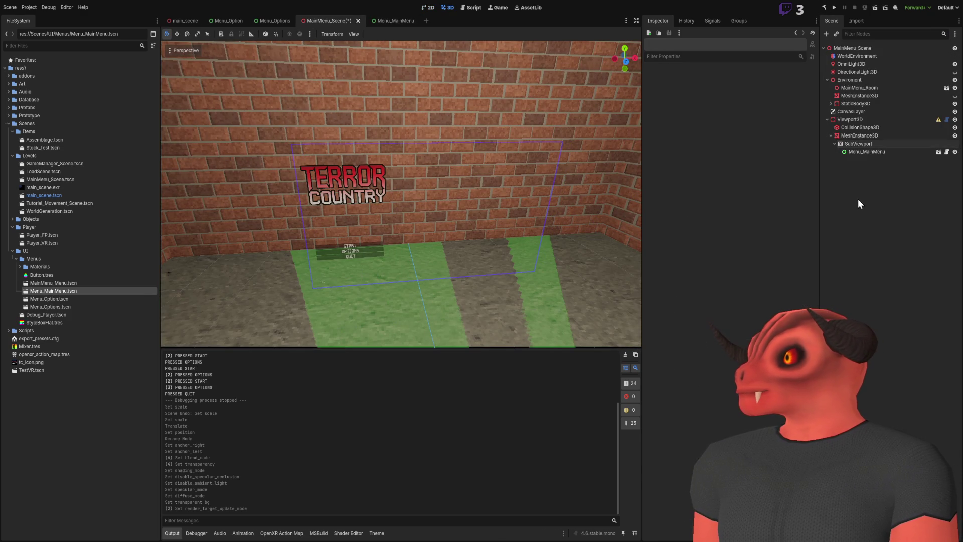
left_click(863, 119)
key("Delete")
left_click(824, 7)
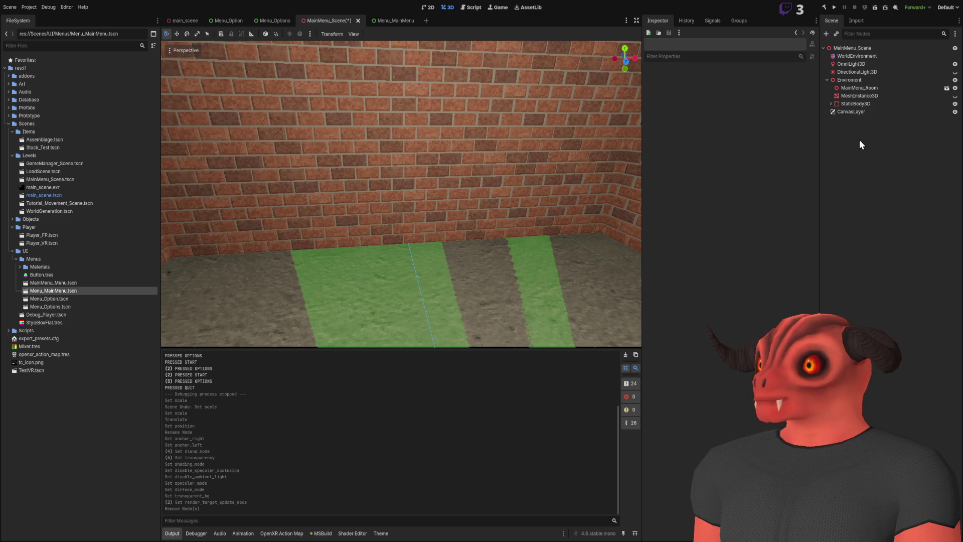
key("ctrl+a")
key("Return")
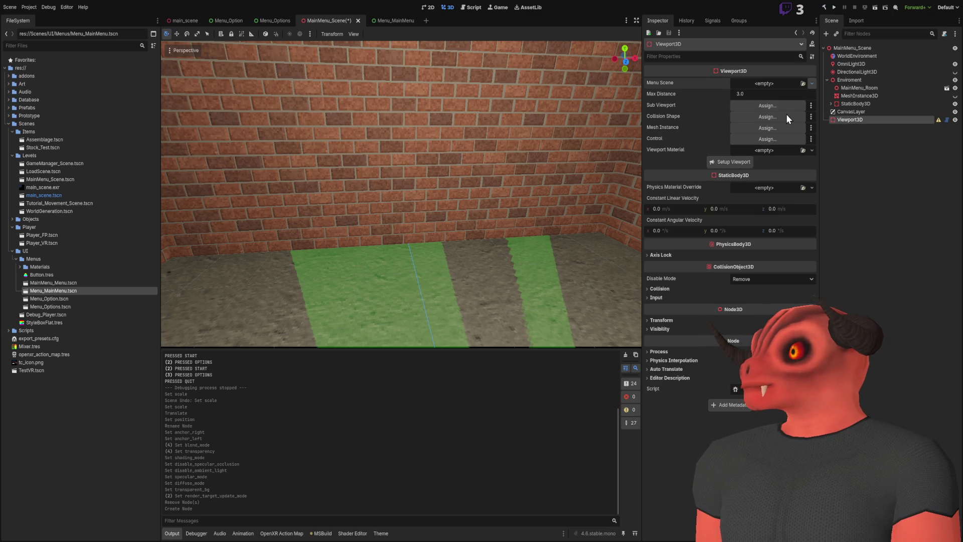
Step: Assign the main menu as Menu Scene, run Setup Viewport, inspect the panel, then open Menu_MainMenu
left_click(781, 162)
left_click(747, 174)
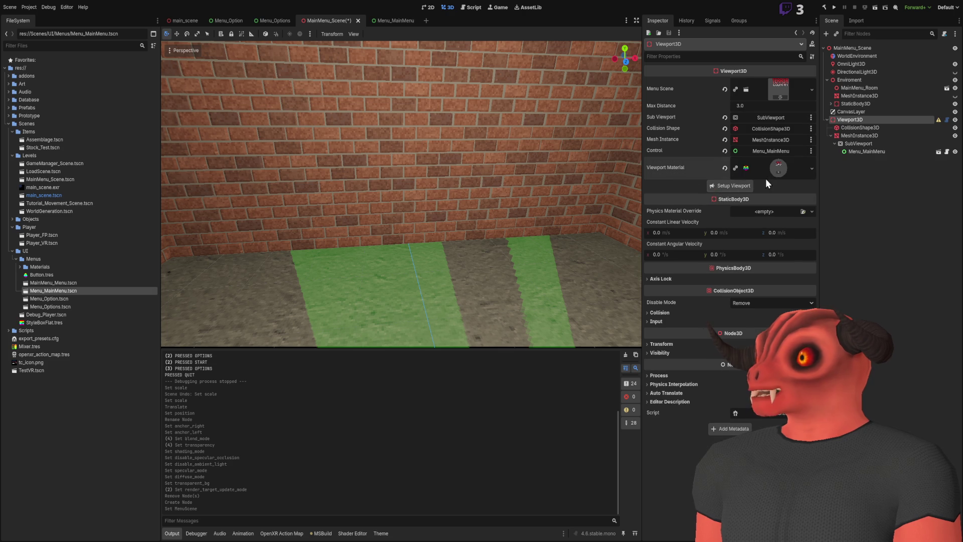
scroll(521, 193, "up", 3)
scroll(522, 192, "down", 3)
left_click_drag(552, 191, 518, 187)
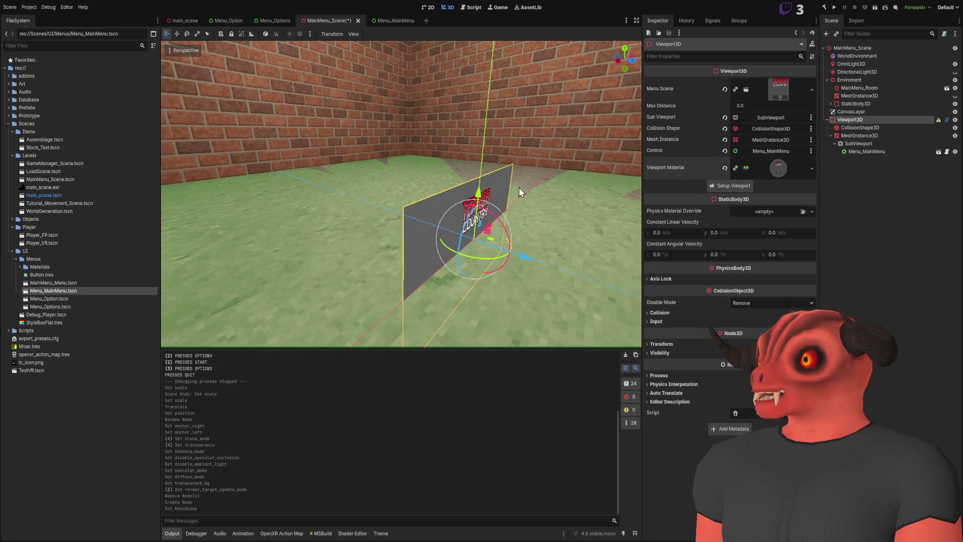
left_click_drag(489, 233, 485, 234)
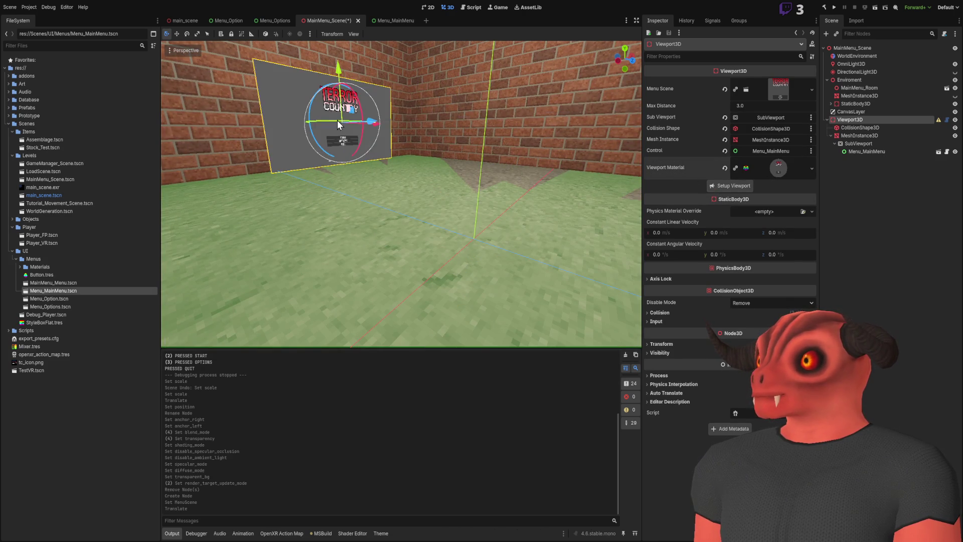
left_click(389, 20)
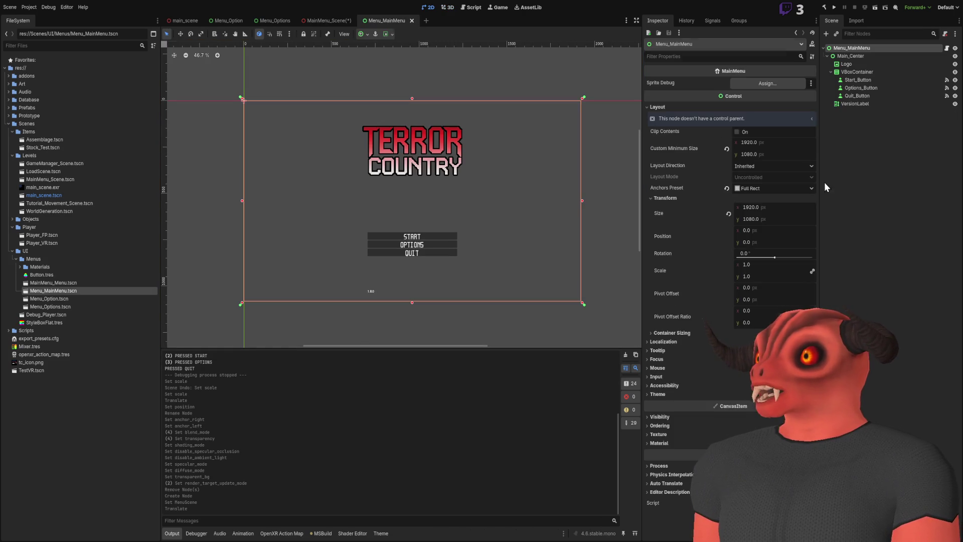
Step: Paste a copy of the logo as a child of the Logo node and return to the MainMenu_Scene room
left_click(846, 64)
key("ctrl+v")
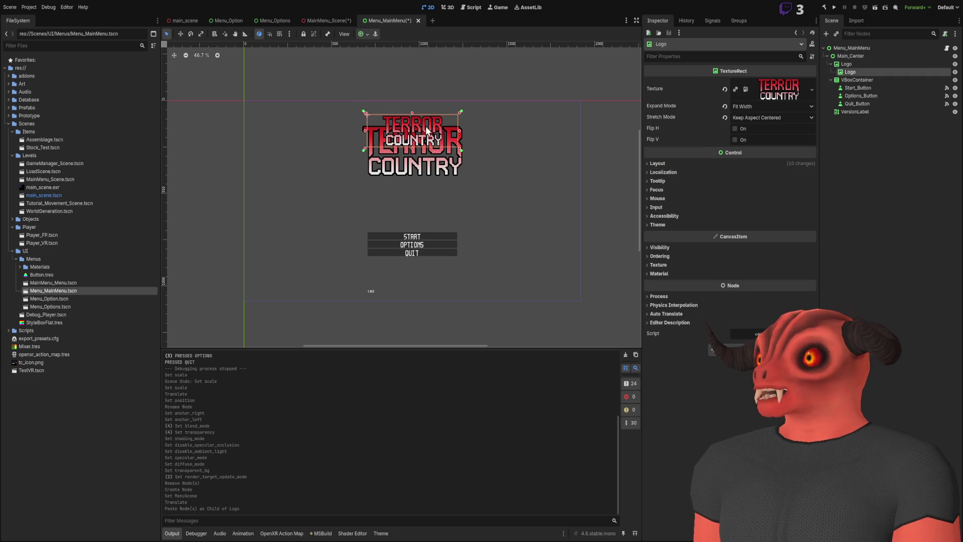
left_click(314, 22)
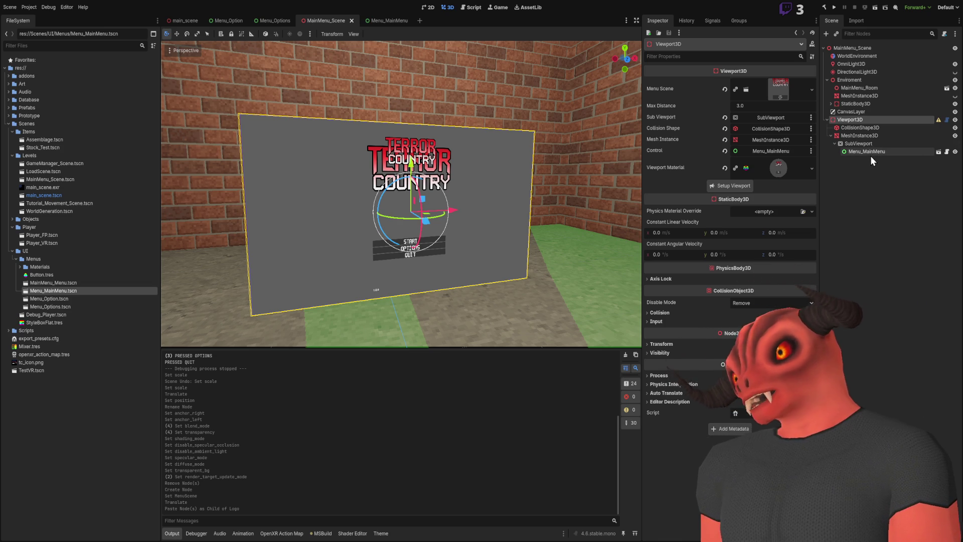
key("alt+Tab")
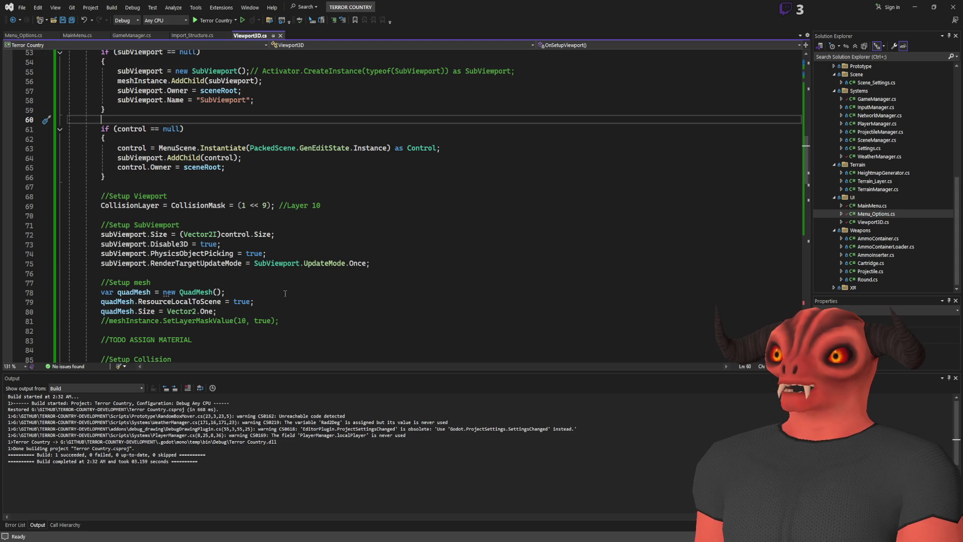
Step: Add 'subViewport.TransparentBg = true;' after line 75 of Viewport3D.cs and save
left_click(389, 263)
key("Return")
type("subvi")
type(".")
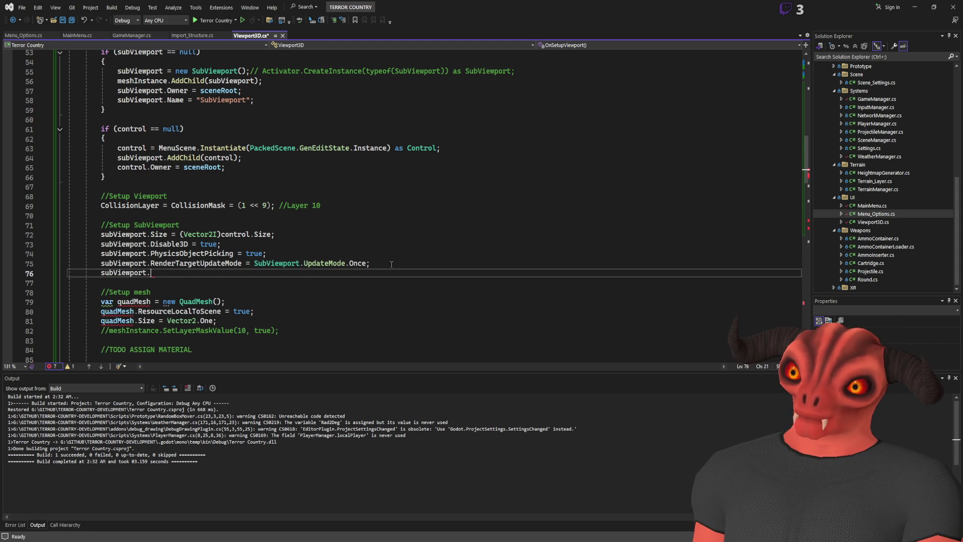
type("tra = true;")
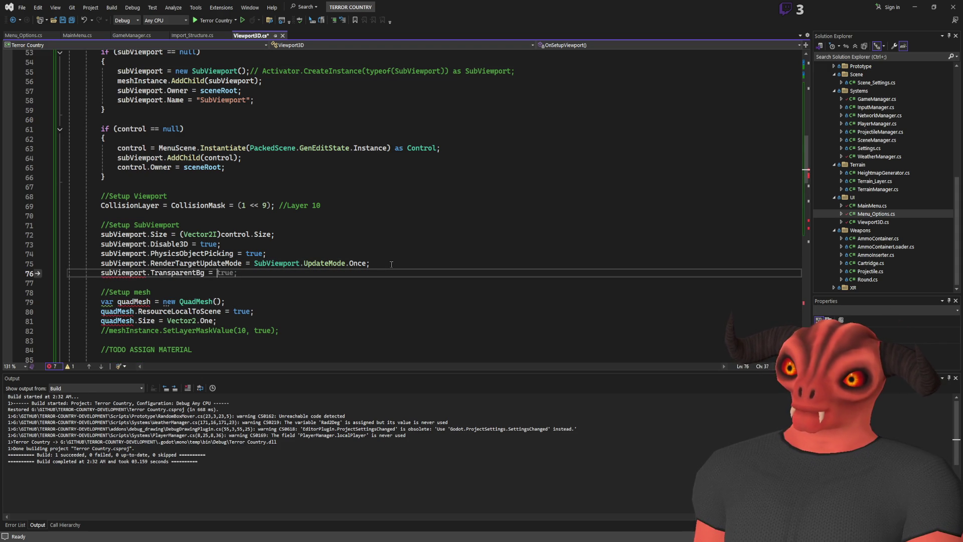
key("ctrl+s")
key("alt+Tab")
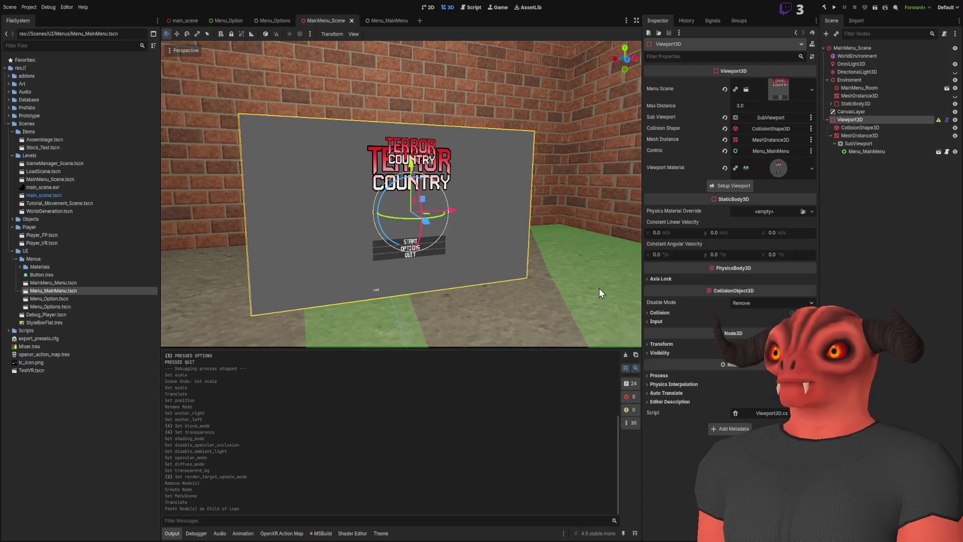
Step: Rebuild the project, delete the old Viewport3D and add a fresh Viewport3D node
left_click(824, 7)
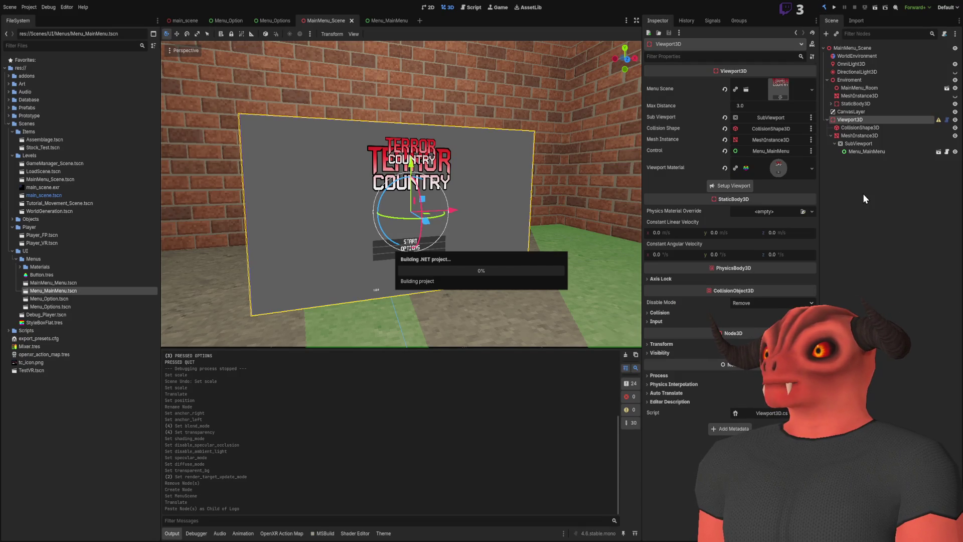
key("Delete")
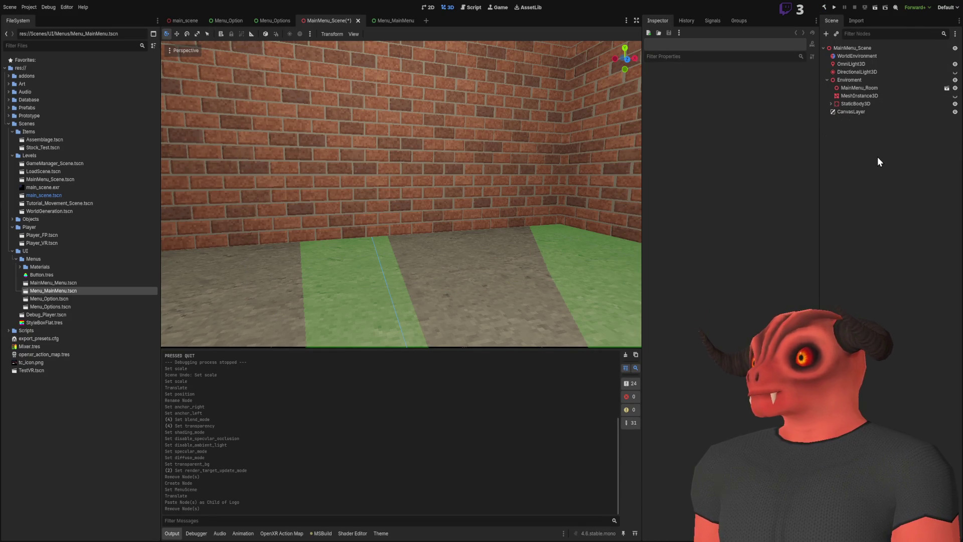
key("ctrl+a")
key("Return")
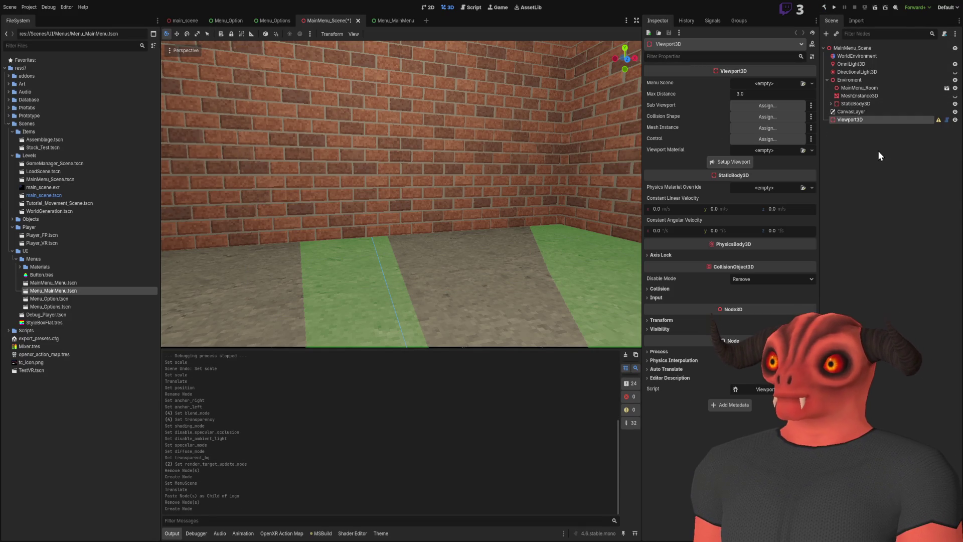
Step: Assign Menu_MainMenu as Menu Scene, run Setup Viewport, and raise the panel off the floor
left_click(788, 116)
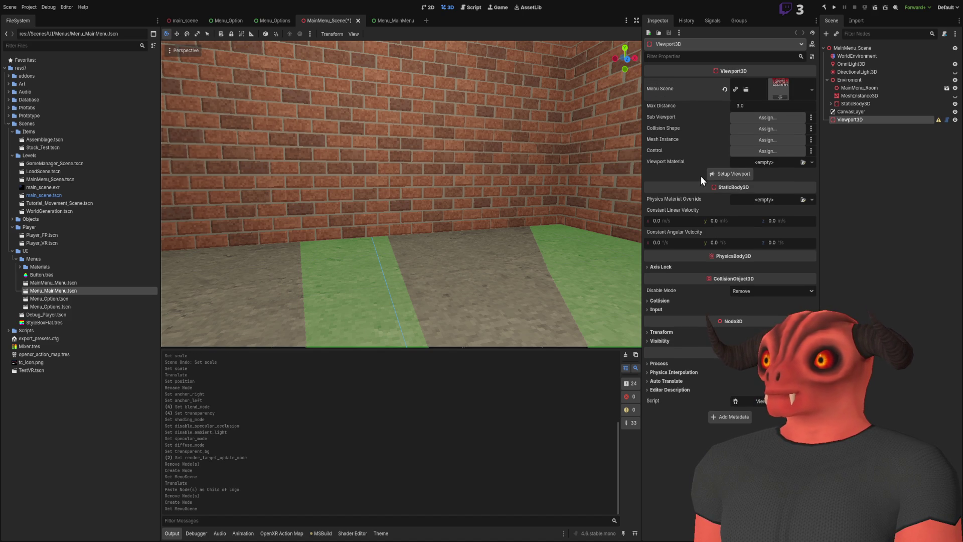
left_click(709, 174)
key("f")
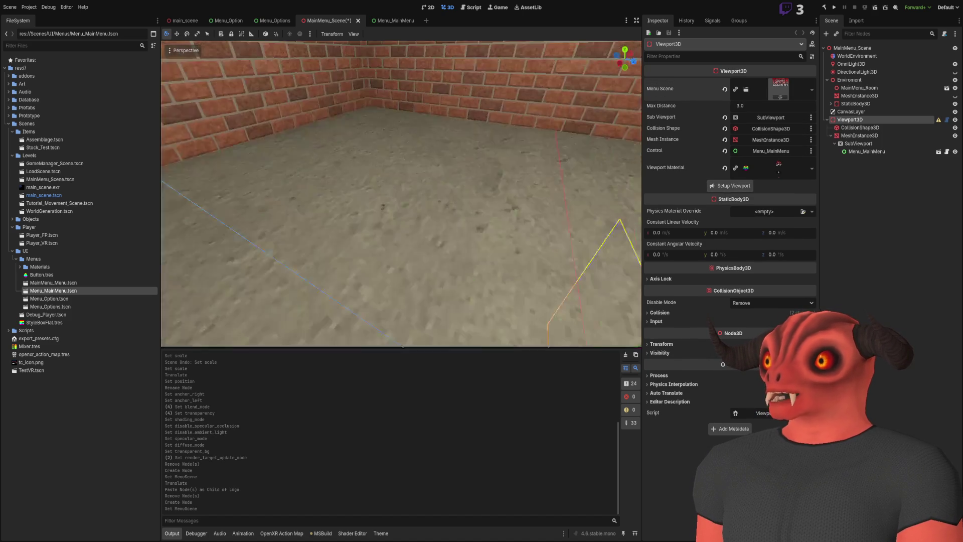
left_click_drag(404, 220, 325, 104)
key("f")
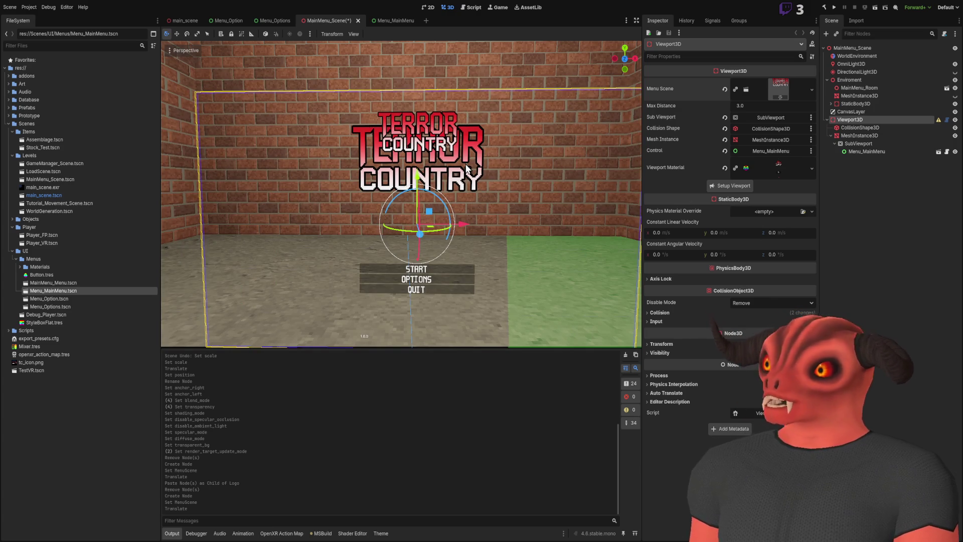
left_click(825, 224)
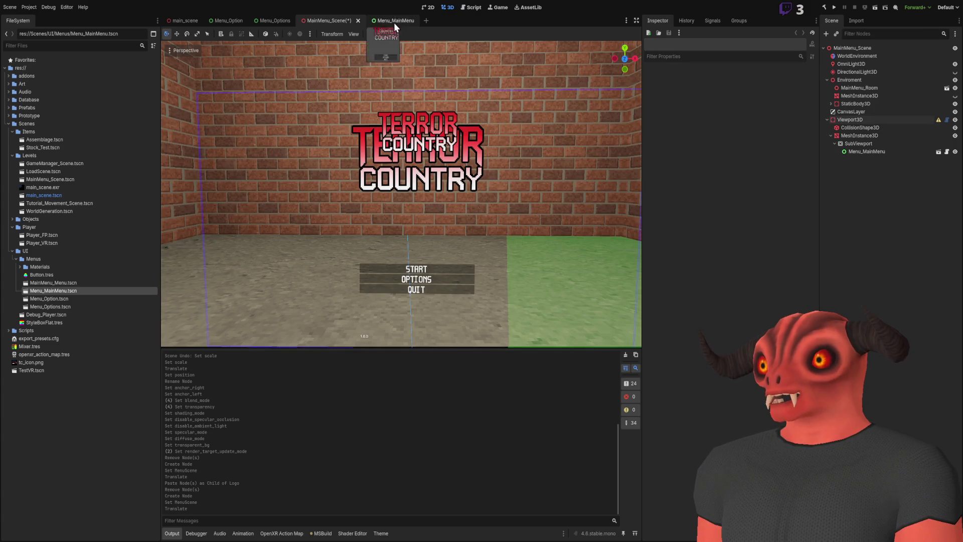
Step: Delete the extra Logo child from Menu_MainMenu and go back to MainMenu_Scene
left_click(394, 21)
left_click(868, 74)
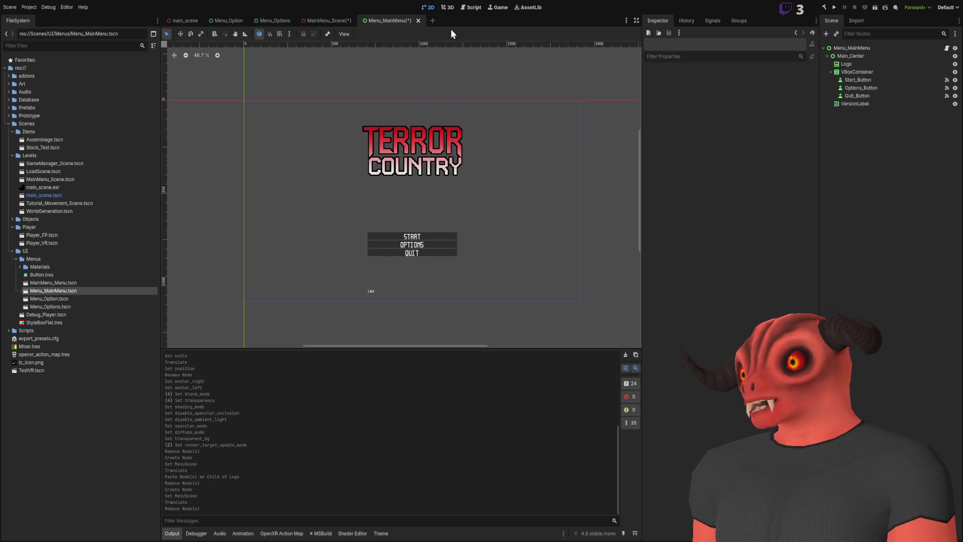
left_click(331, 21)
Step: Push the Viewport3D panel three units back toward the brick wall
left_click_drag(421, 164, 421, 164)
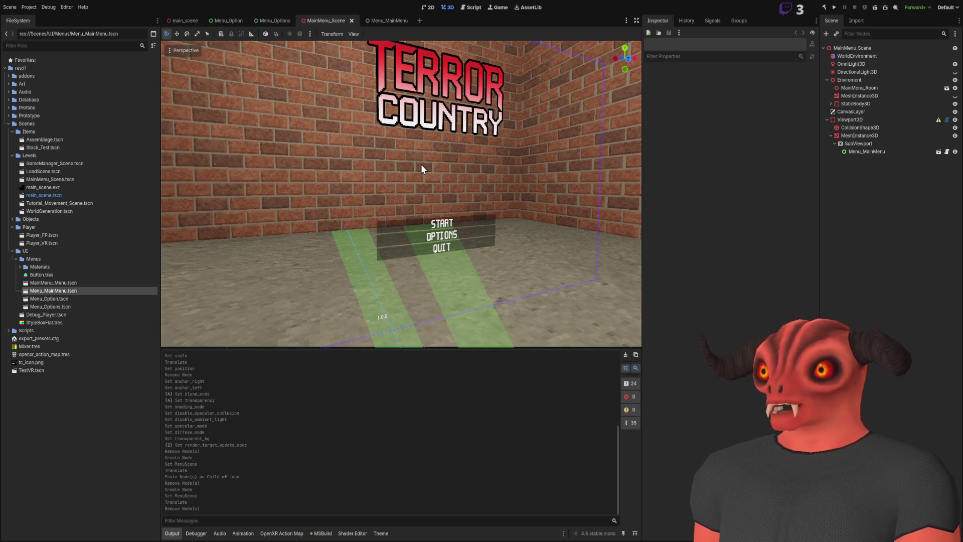
left_click_drag(419, 128, 420, 129)
left_click(862, 119)
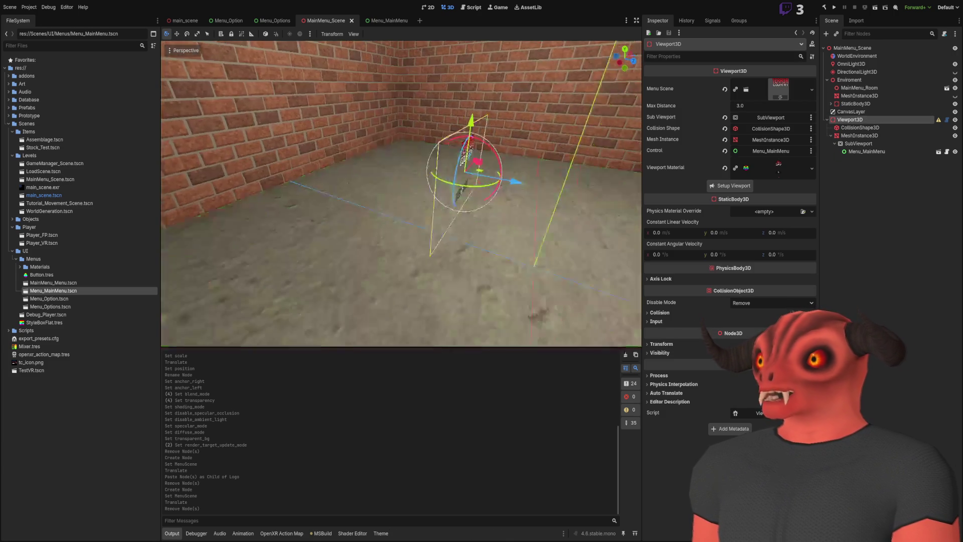
mouse_move(498, 168)
left_mouse_down()
mouse_move(309, 116)
mouse_move(340, 140)
mouse_move(382, 146)
left_mouse_up()
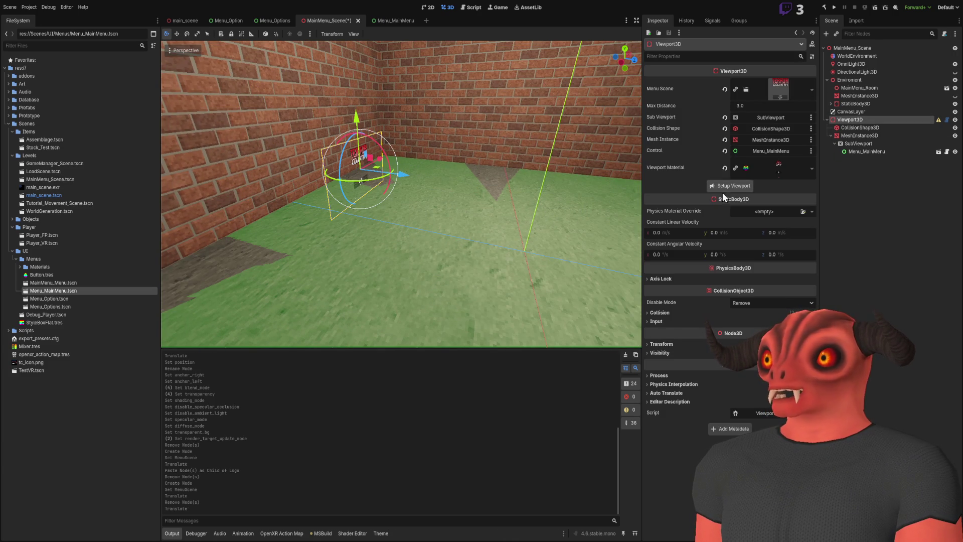
key("f")
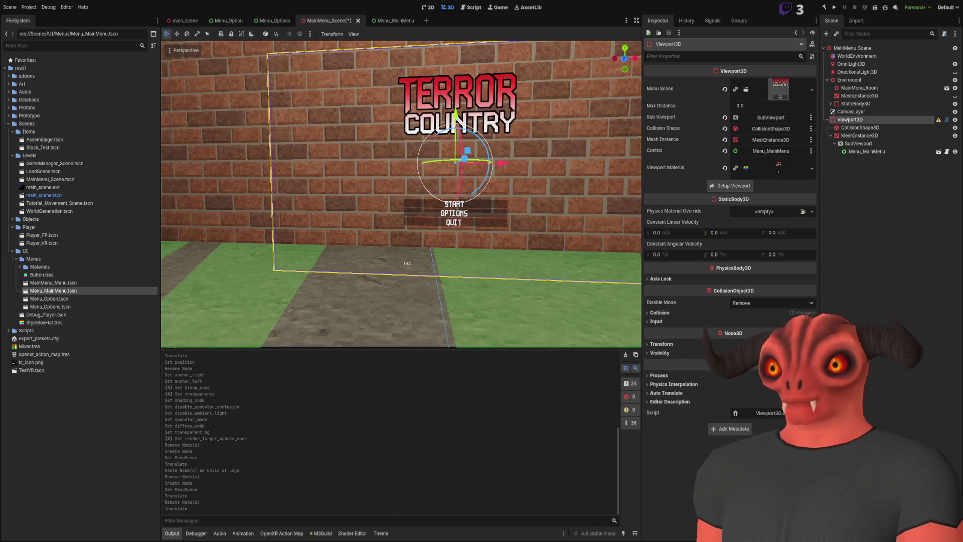
key("alt+Tab")
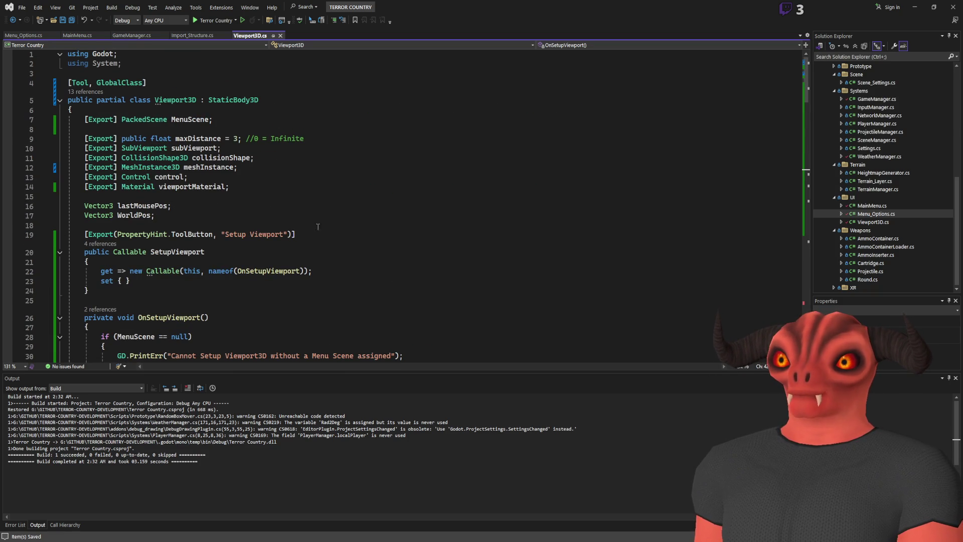
Step: Move the Setup Viewport ToolButton attribute to just below the MenuScene export
left_click_drag(114, 292, 90, 261)
left_click(201, 225)
left_click_drag(301, 234, 332, 227)
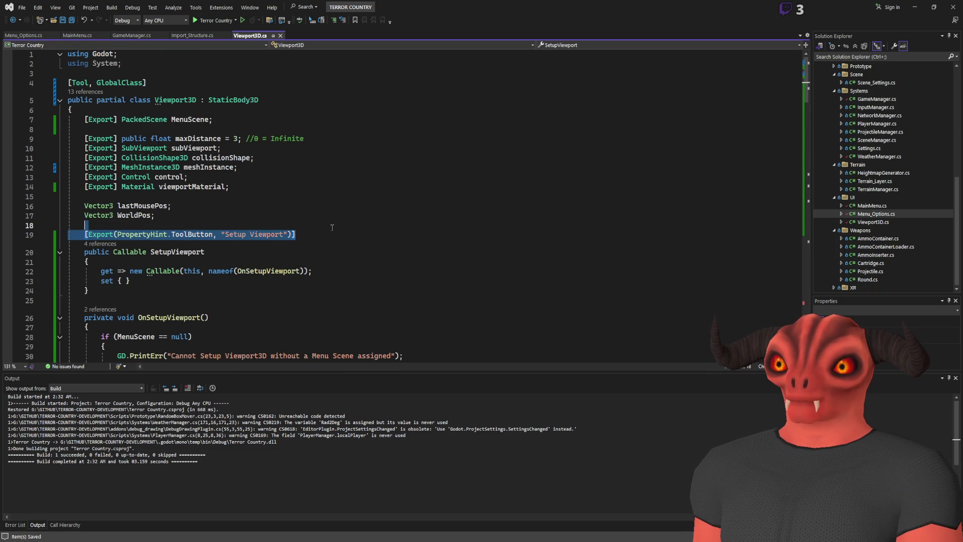
key("ctrl+x")
left_click(240, 120)
key("ctrl+v")
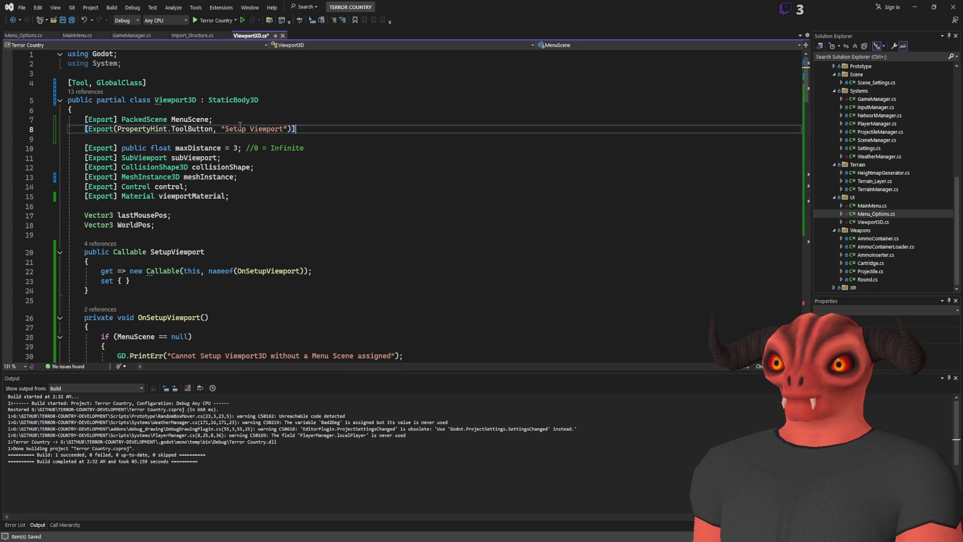
Step: Move the SetupViewport property under its attribute, save, and rebuild in Godot
mouse_move(130, 291)
left_mouse_down()
mouse_move(151, 251)
mouse_move(68, 251)
left_mouse_up()
key("ctrl+x")
left_click(420, 129)
key("ctrl+v")
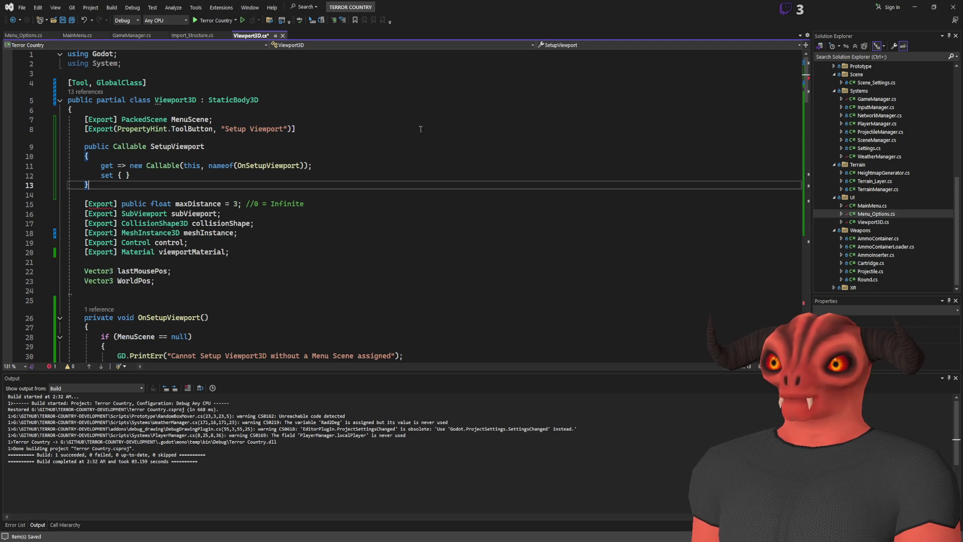
key("ctrl+s")
left_click(410, 160)
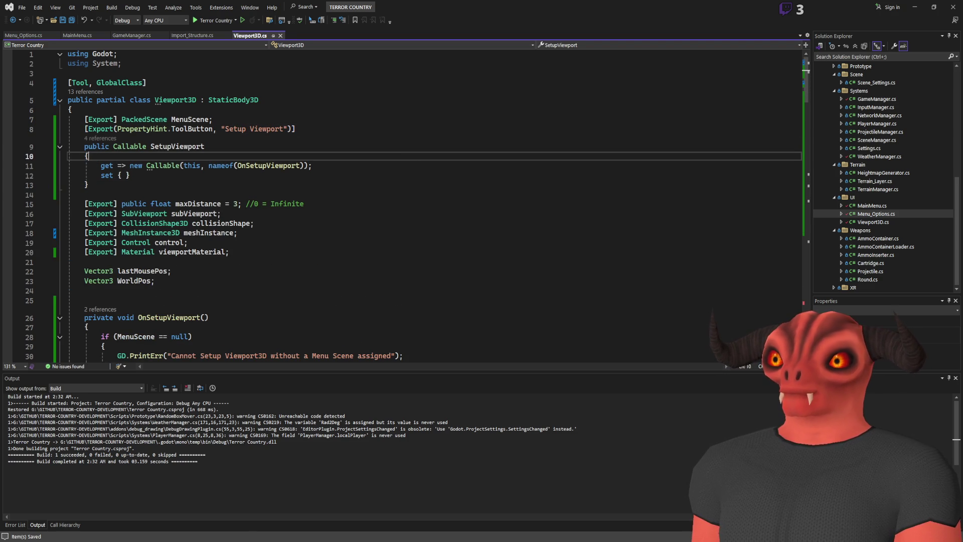
key("alt+Tab")
left_click(824, 8)
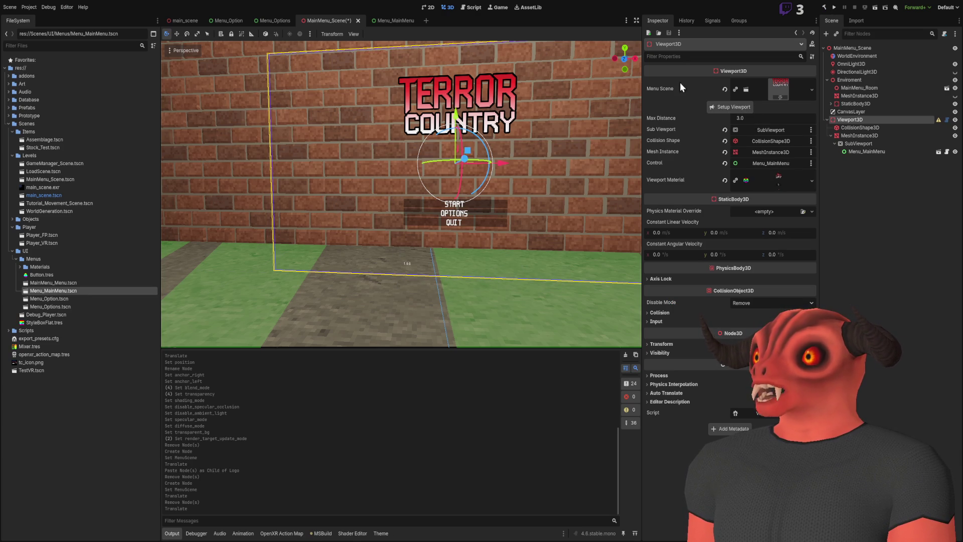
Step: Rerun Setup Viewport, push the menu panel one more unit back, and reselect Viewport3D
left_click(736, 106)
left_click_drag(485, 117, 484, 118)
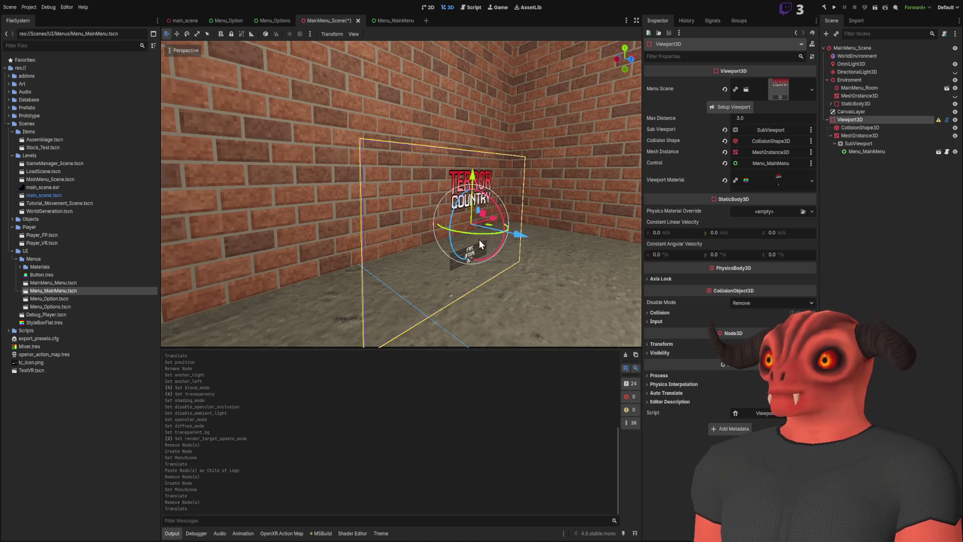
mouse_move(484, 214)
left_mouse_down()
mouse_move(359, 93)
mouse_move(416, 183)
left_mouse_up()
left_click(857, 127)
left_click(856, 120)
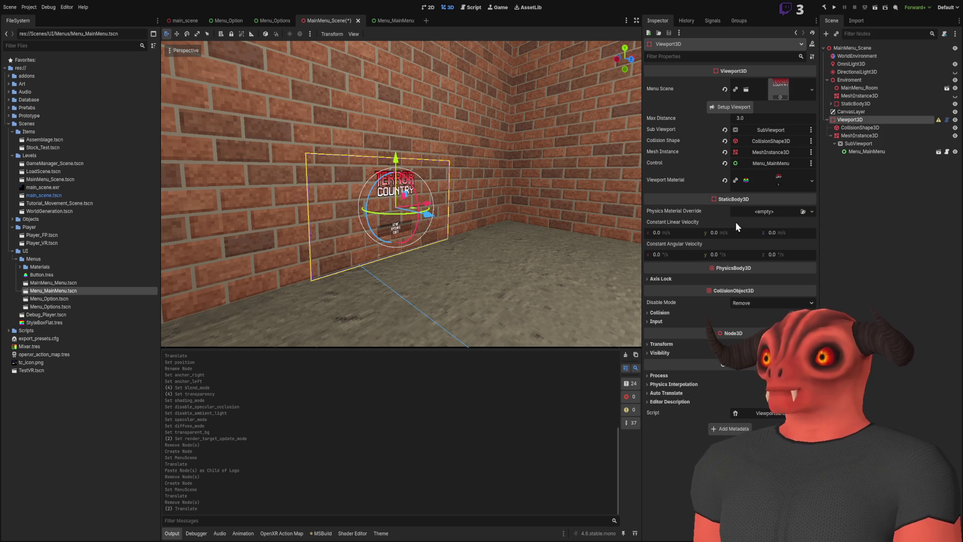
key("alt+Tab")
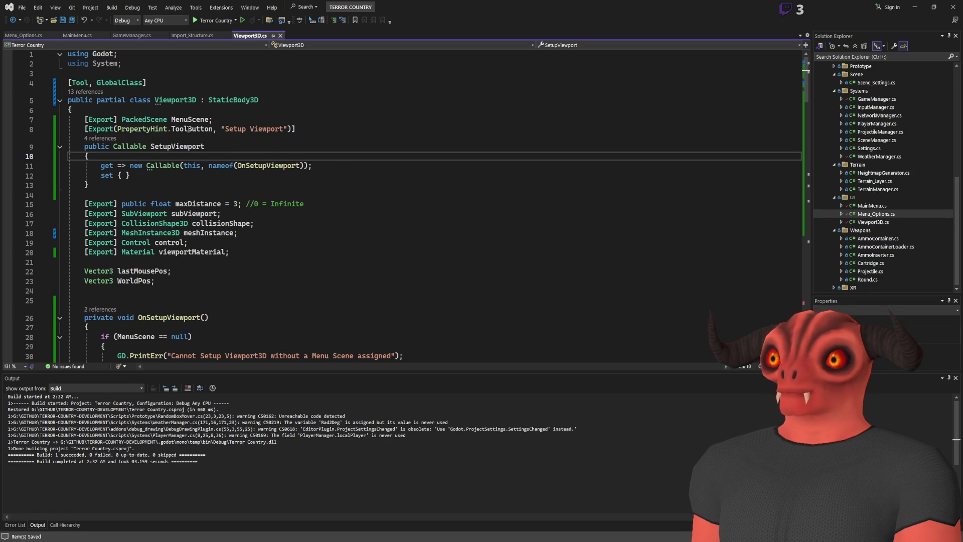
Step: Retype the ToolButton property hint on line 8 and save the script
key("alt+Tab")
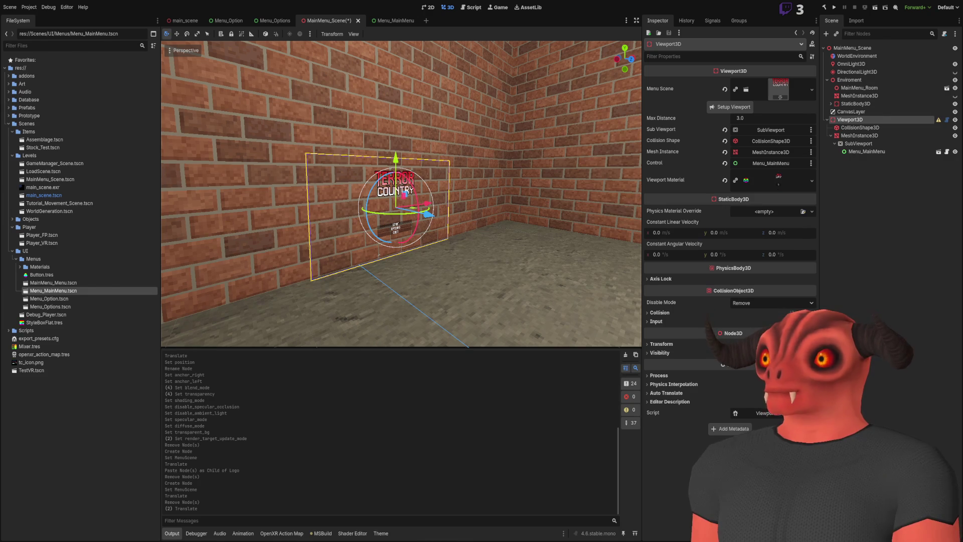
key("alt+Tab")
left_click(176, 129)
double_click(177, 129)
key("BackSpace")
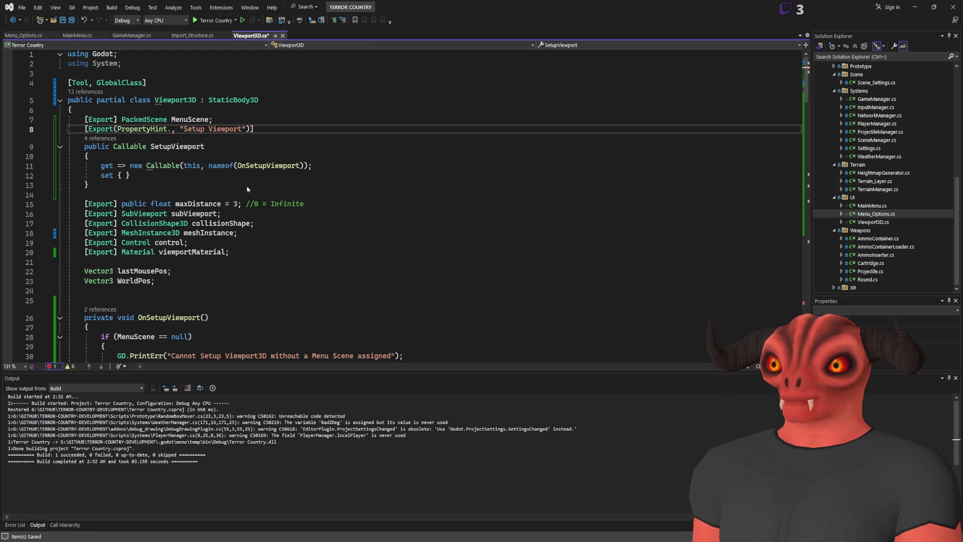
key("ctrl+v")
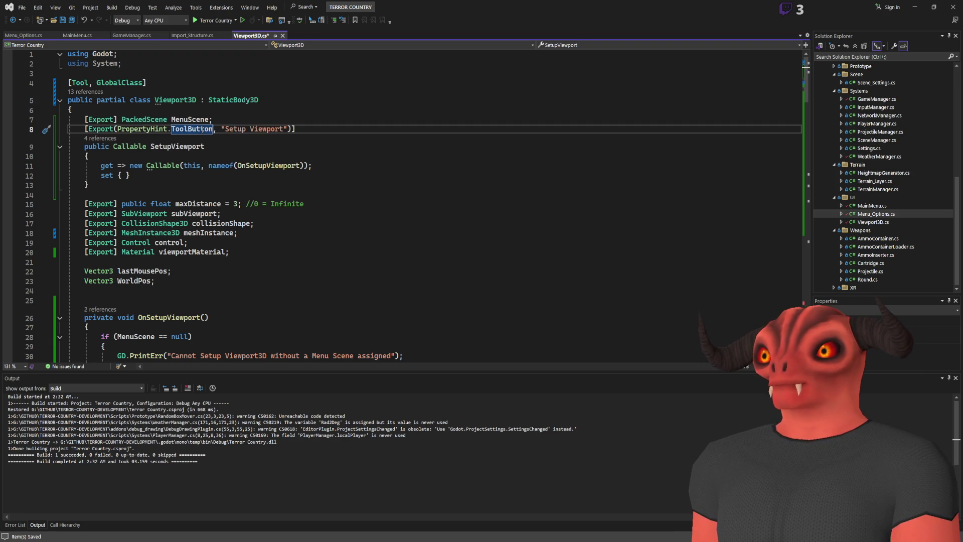
key("End")
key("ctrl+s")
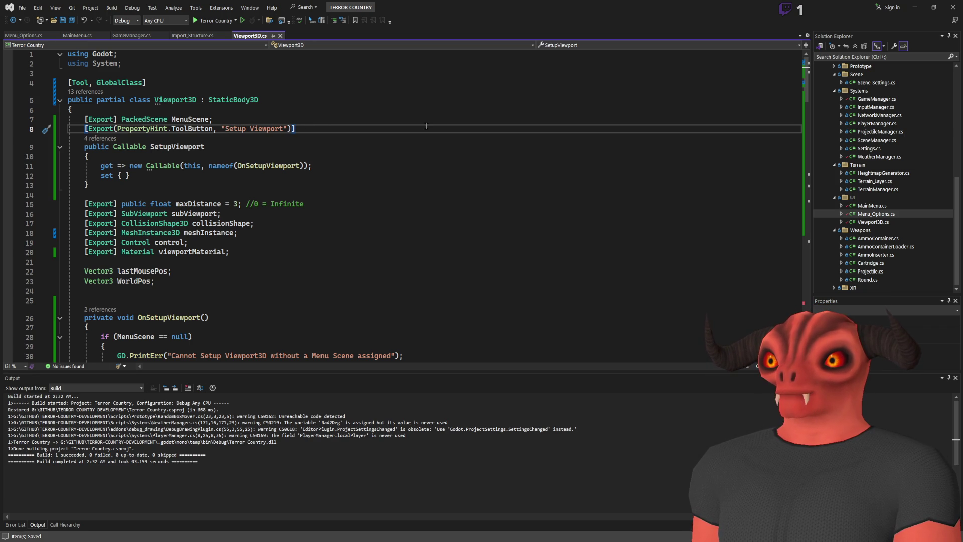
Step: Rename MenuScene to ViewportScene throughout Viewport3D.cs, save, and rebuild in Godot
left_click(193, 121)
scroll(239, 155, "down", 15)
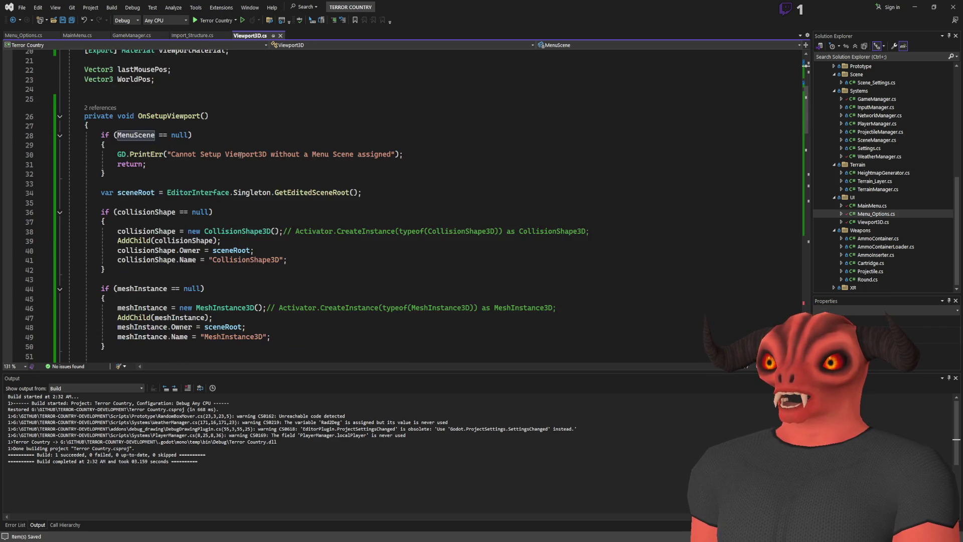
scroll(240, 155, "up", 10)
scroll(239, 155, "up", 5)
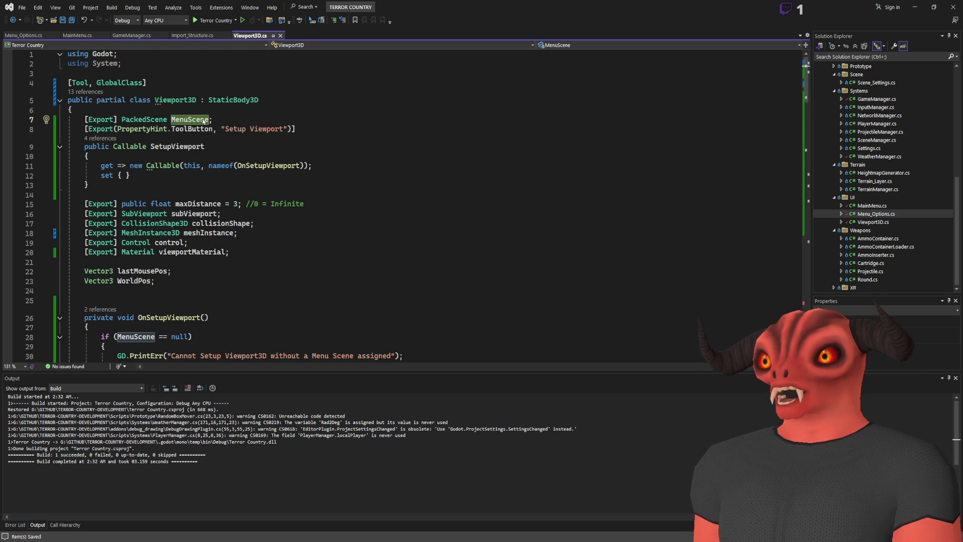
key("ctrl+r")
key("ctrl+r")
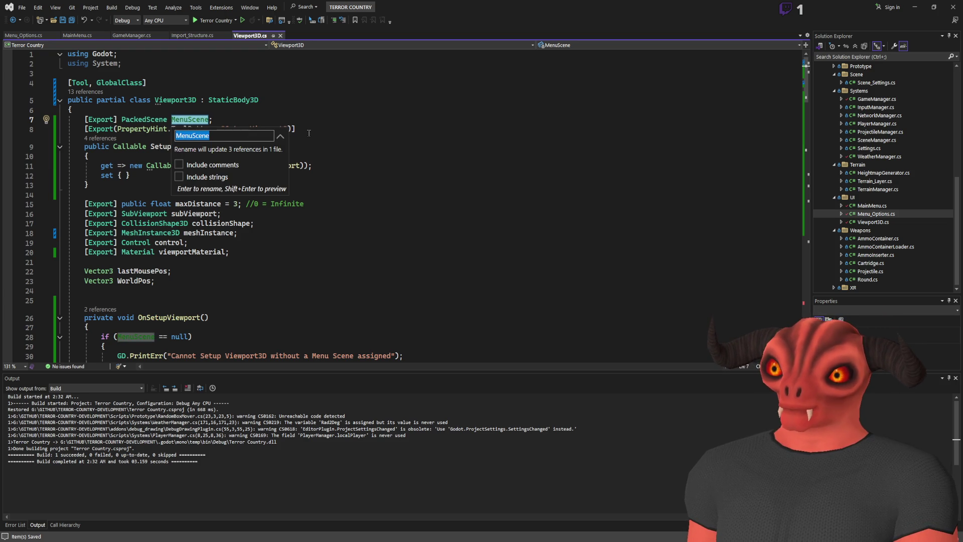
type("Viewport")
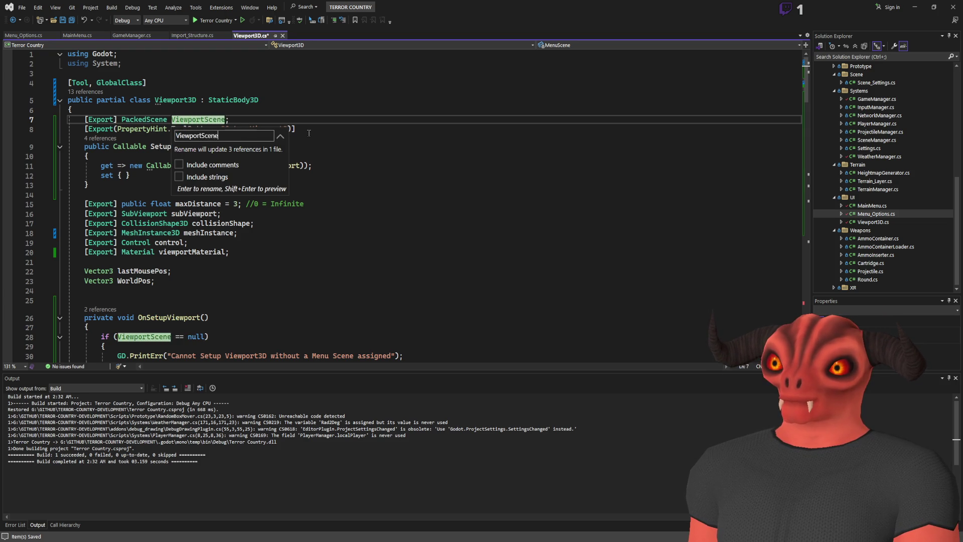
key("Return")
key("ctrl+s")
scroll(267, 181, "down", 7)
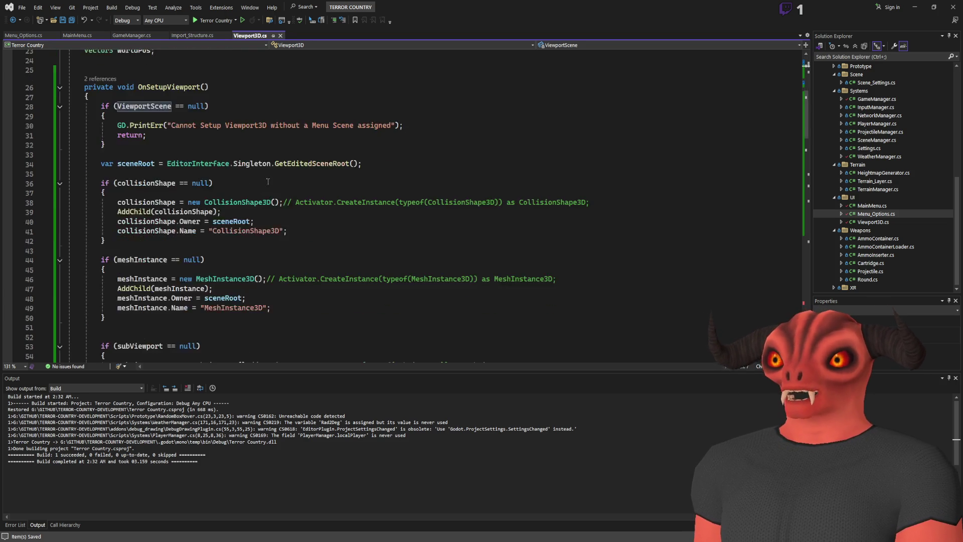
scroll(268, 181, "down", 18)
scroll(282, 193, "up", 20)
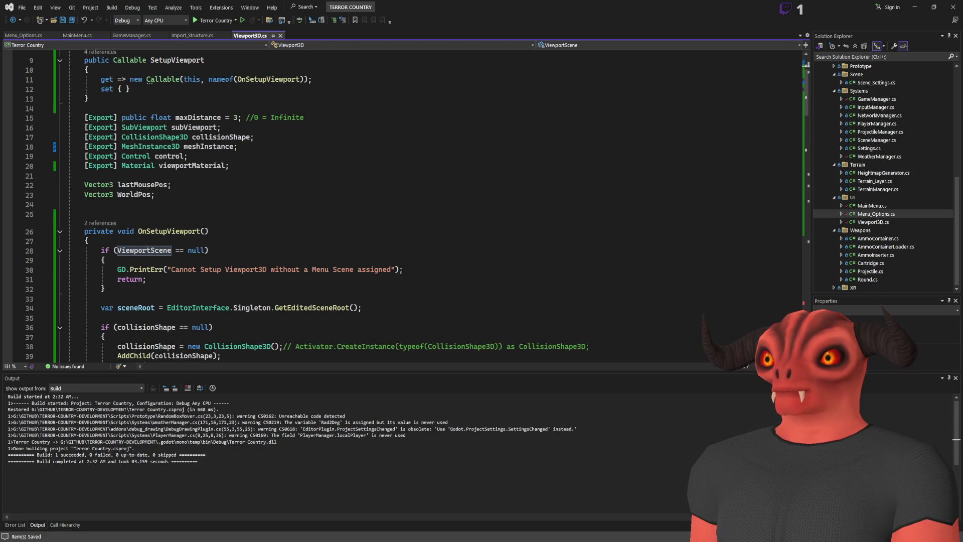
key("alt+Tab")
left_click(833, 8)
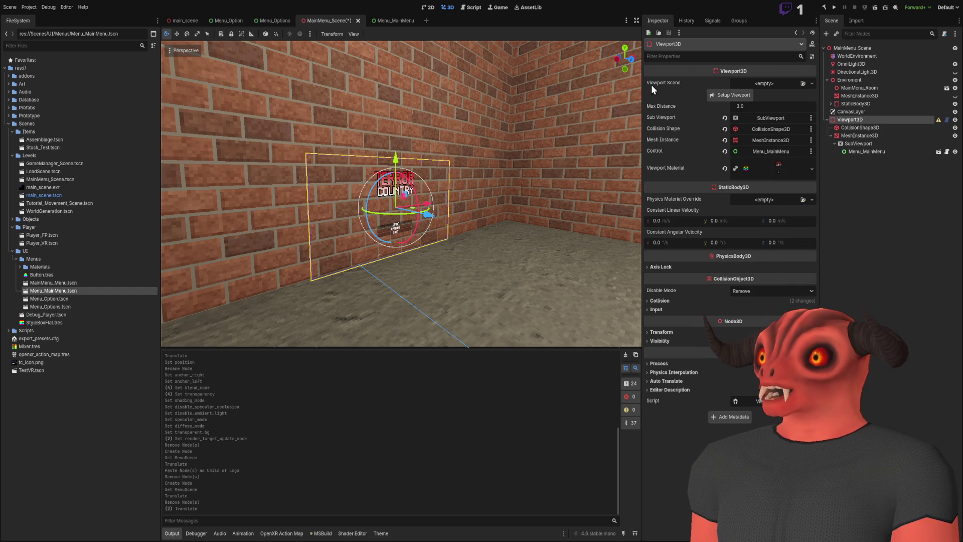
Step: Drag Menu_MainMenu.tscn onto the Viewport Scene slot and check the wall panel in 3D
mouse_move(53, 290)
left_mouse_down()
mouse_move(392, 200)
mouse_move(768, 83)
left_mouse_up()
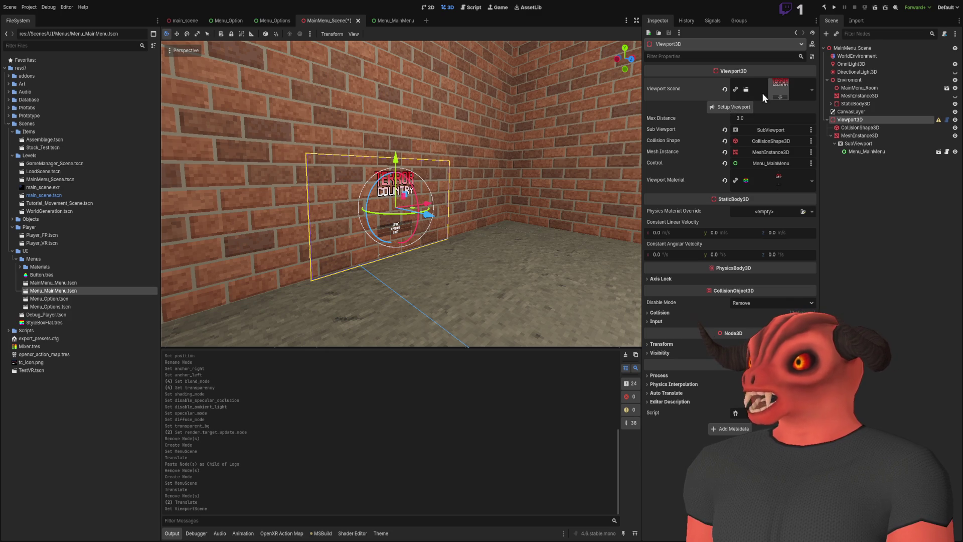
scroll(448, 147, "up", 5)
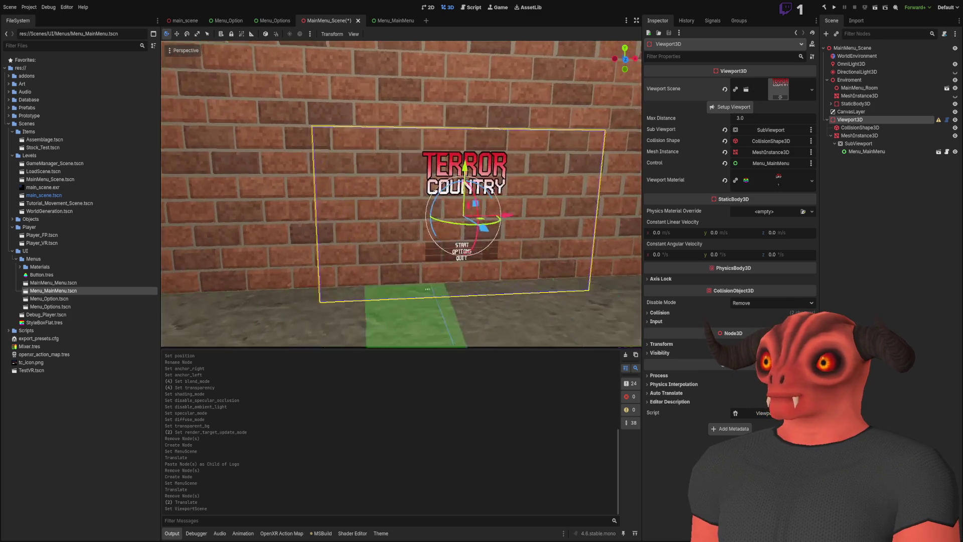
key("w")
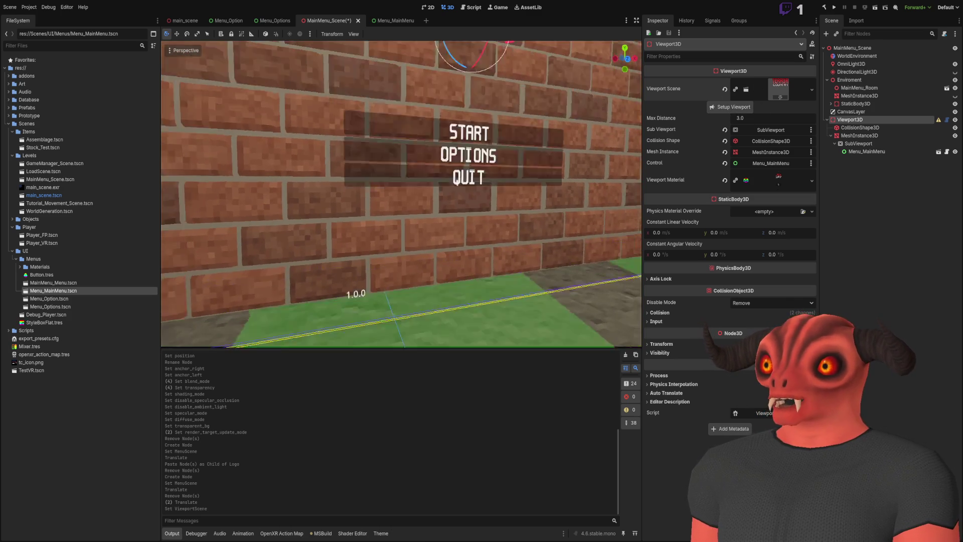
key("s")
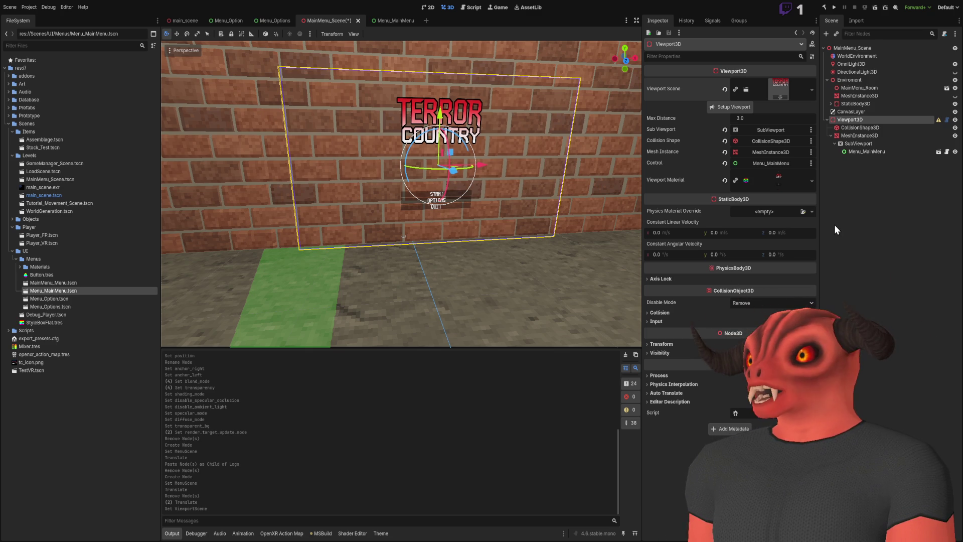
left_click(865, 182)
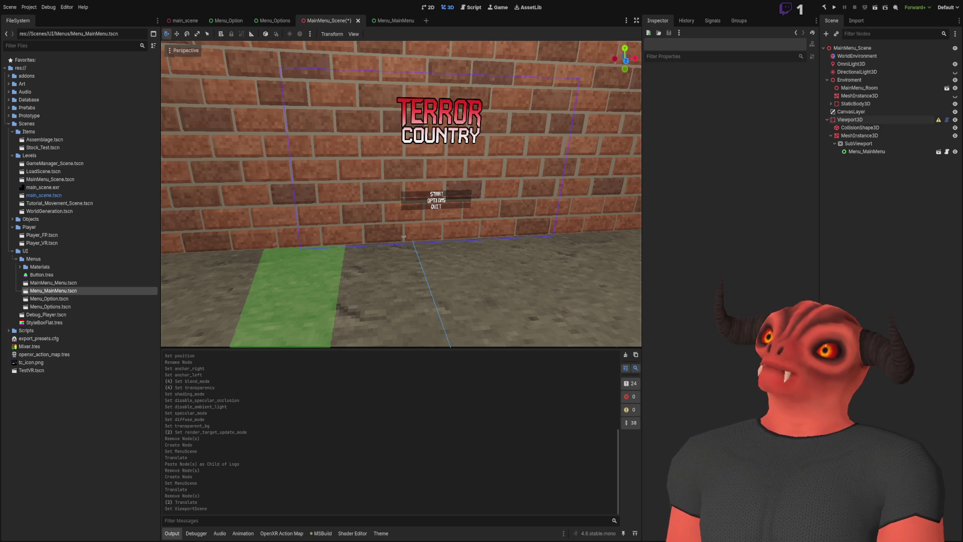
key("alt+Tab")
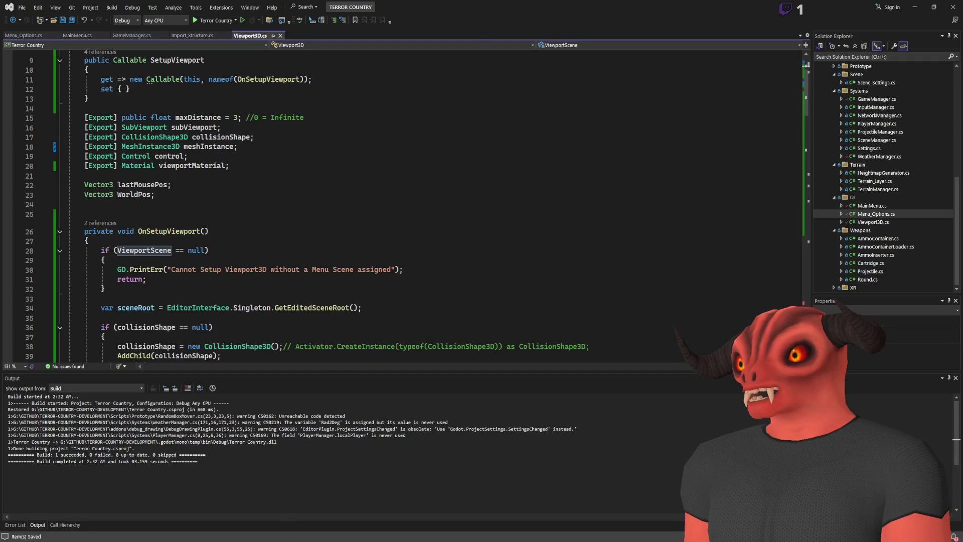
key("alt+Tab")
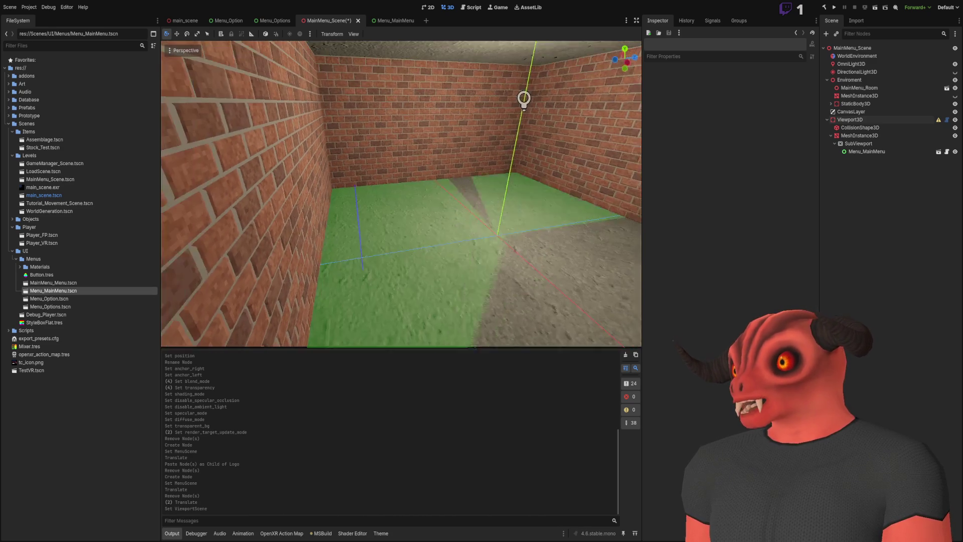
key("w")
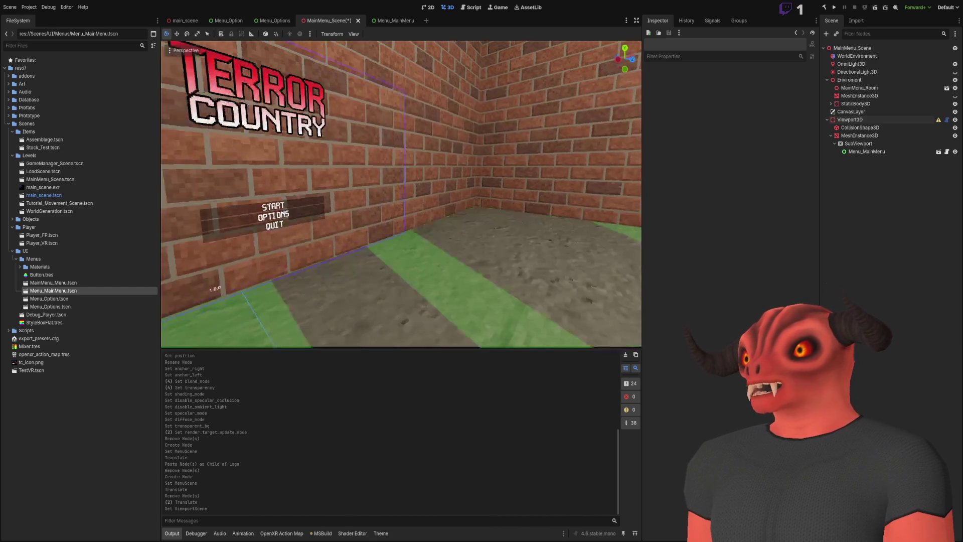
key("e")
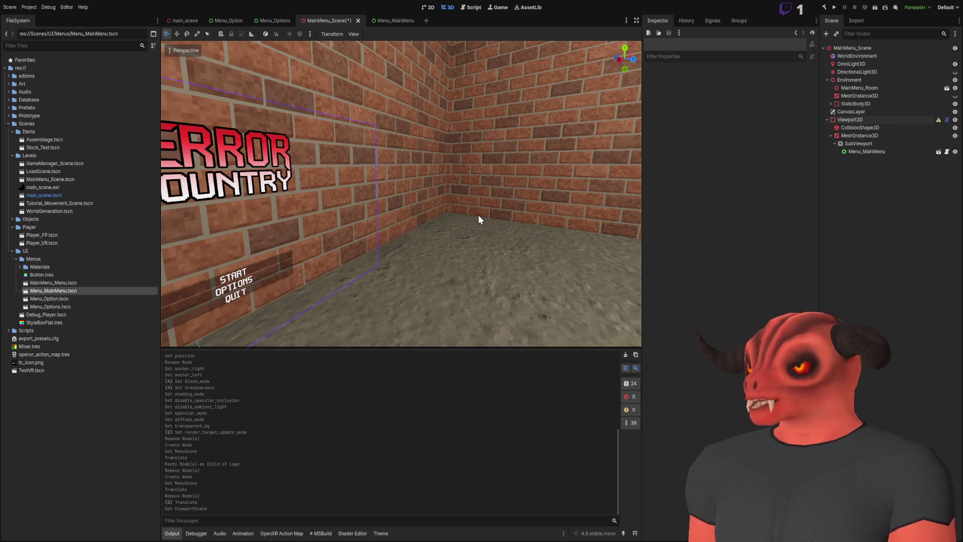
scroll(477, 214, "down", 3)
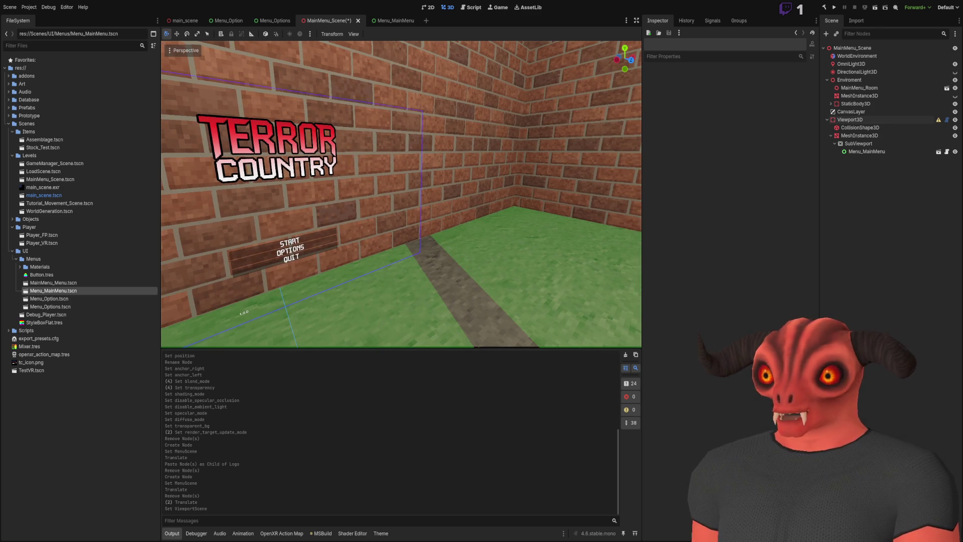
key("alt+Tab")
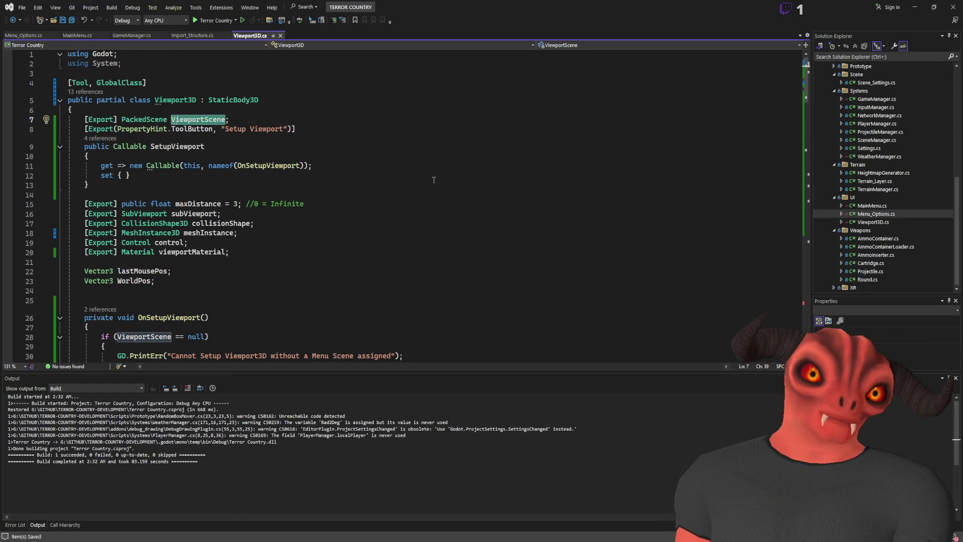
key("alt+Tab")
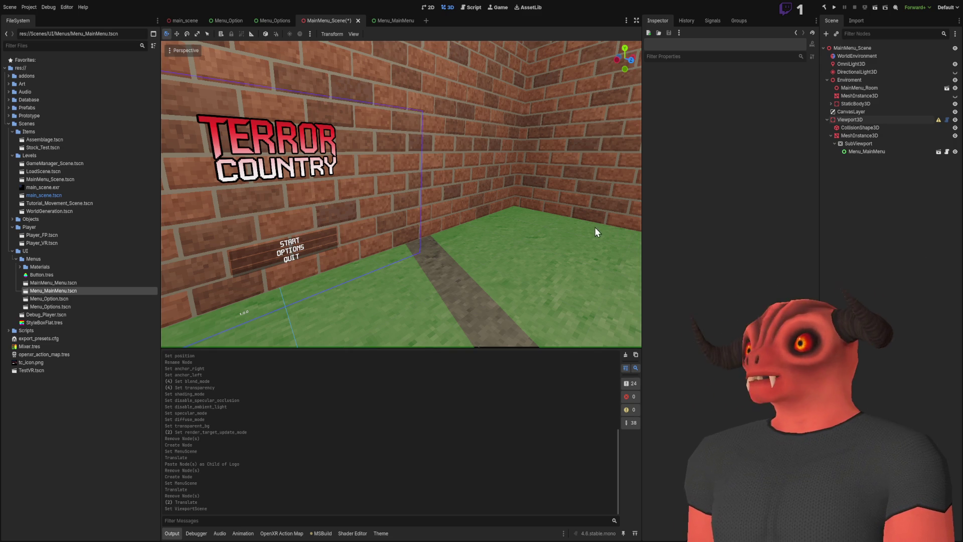
key("w")
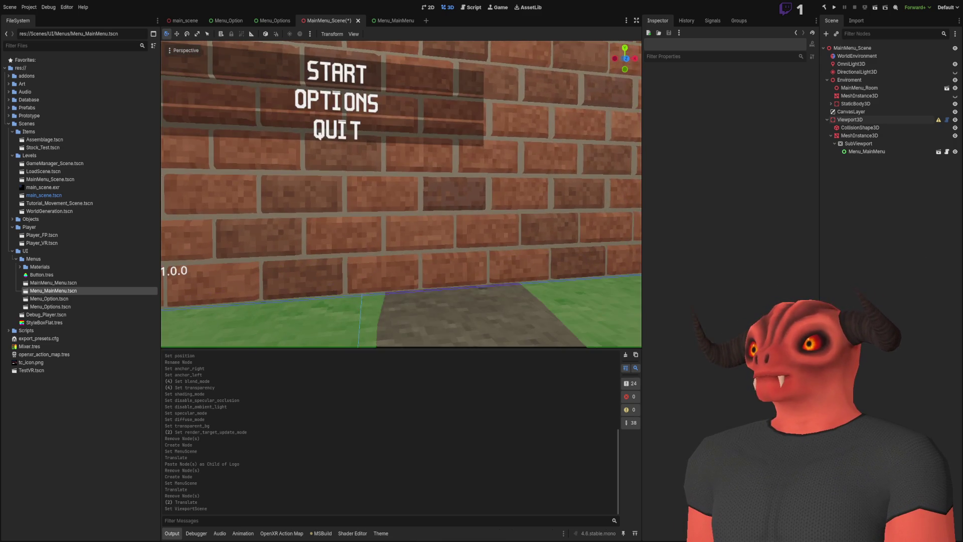
key("s")
left_click(827, 119)
left_click(872, 118)
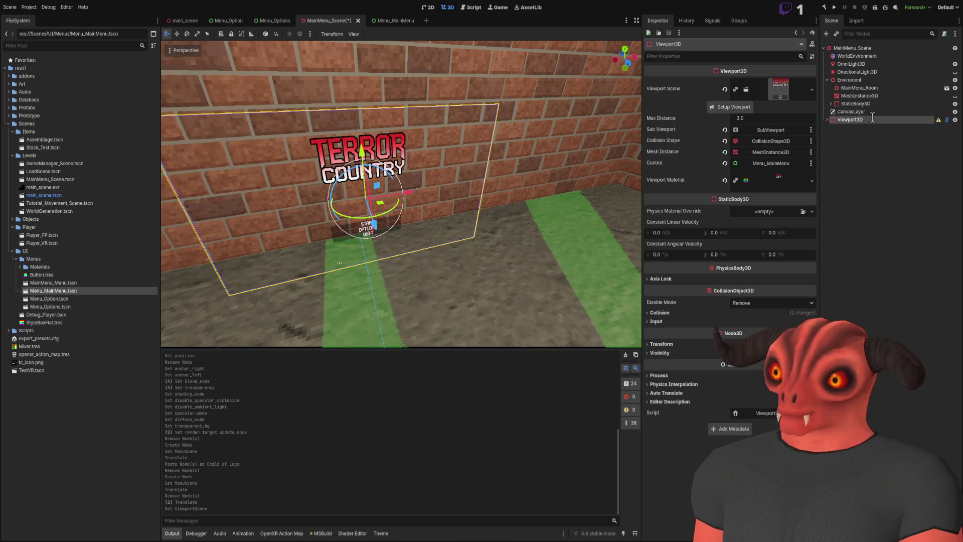
Step: Rename the panel node to MainMenu_Viewport3D and add a second Viewport3D node
type("MainMenu_Viewport3D")
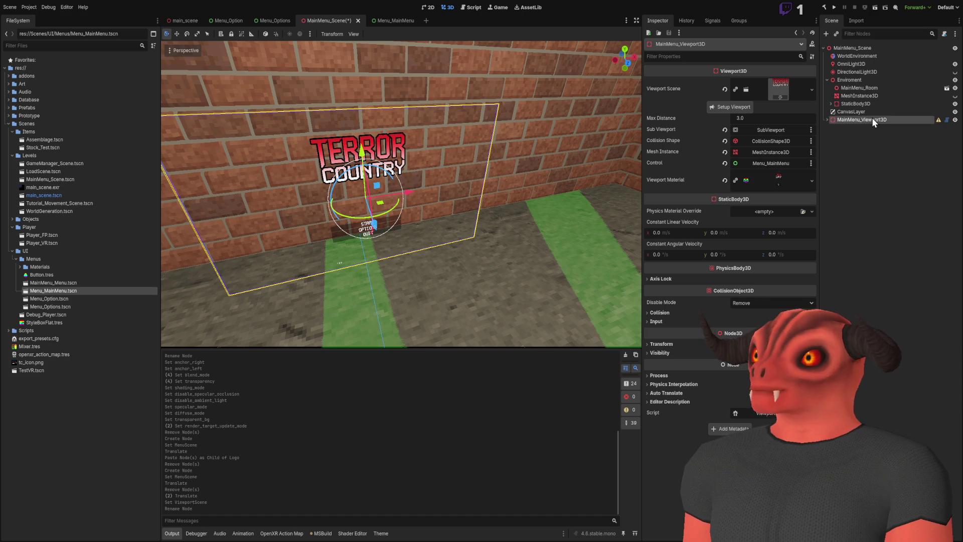
key("Return")
key("ctrl+a")
key("Return")
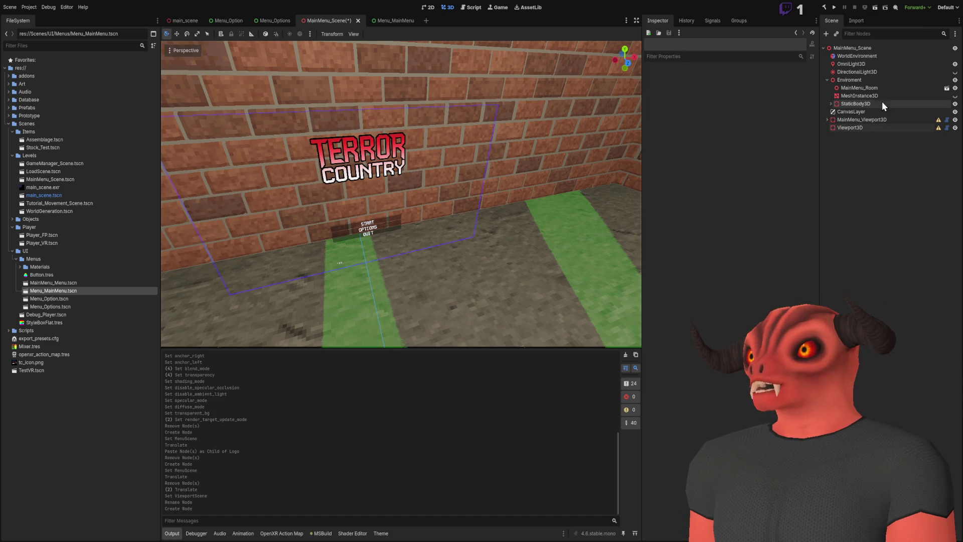
left_click(869, 126)
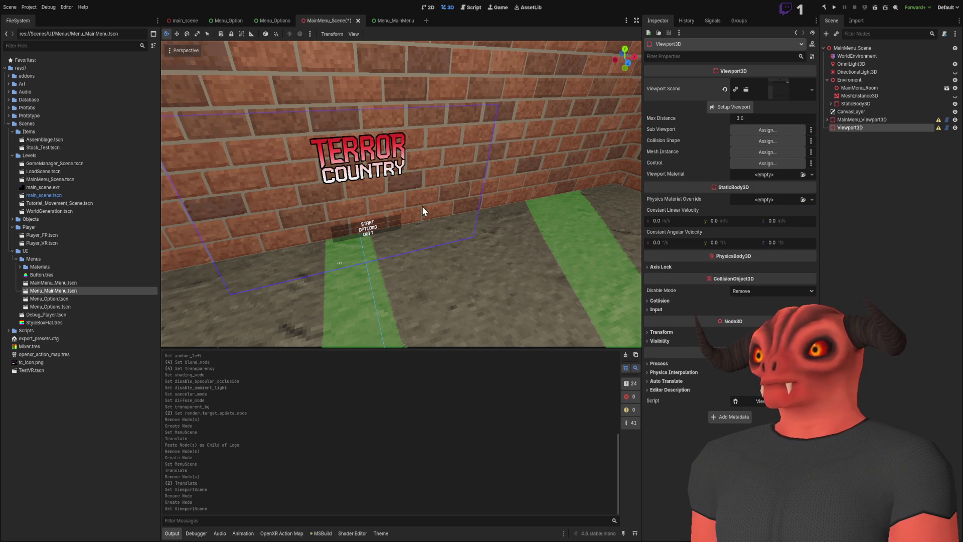
Step: Generate the new panel's viewport nodes and move it toward the back wall
left_click(733, 106)
key("f")
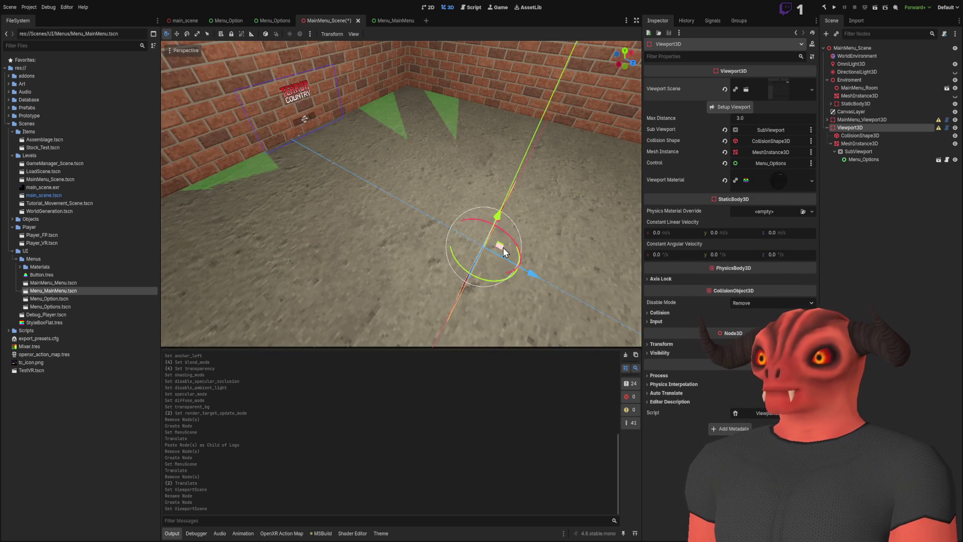
left_click_drag(445, 283, 451, 116)
key("f")
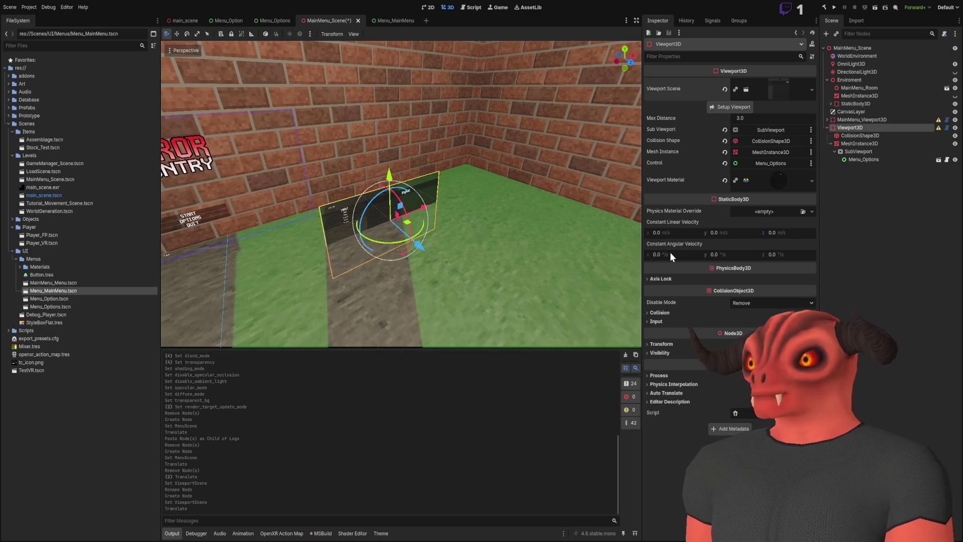
Step: Rotate the second panel to −45° on Y and raise it higher on the wall
left_click(662, 345)
left_click(722, 386)
type("45")
key("Return")
type("-45")
key("Return")
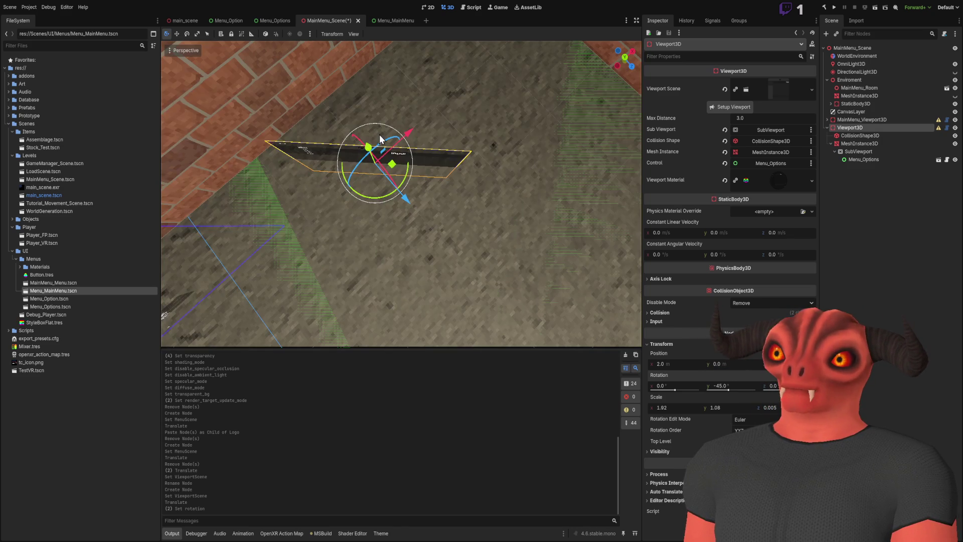
left_click_drag(380, 139, 447, 269)
scroll(510, 217, "down", 5)
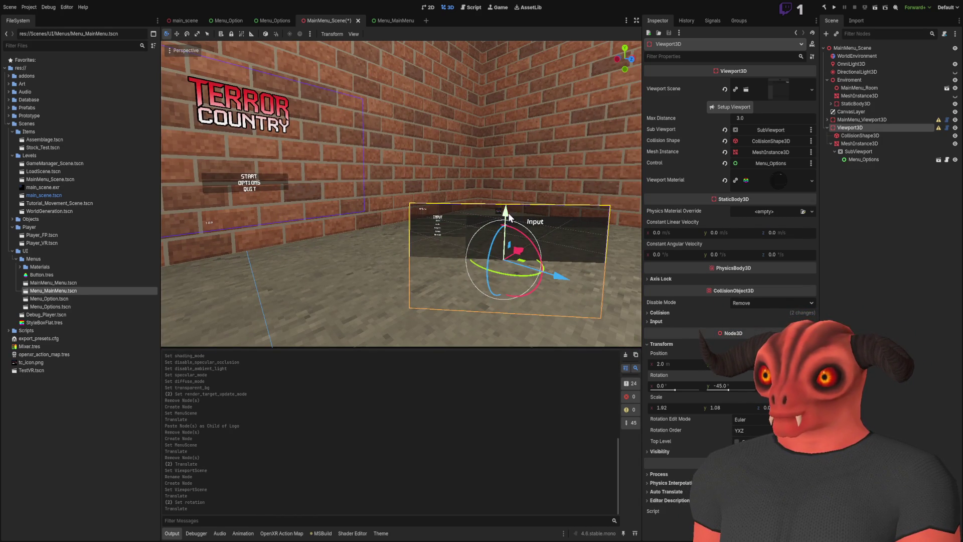
left_click_drag(509, 217, 478, 89)
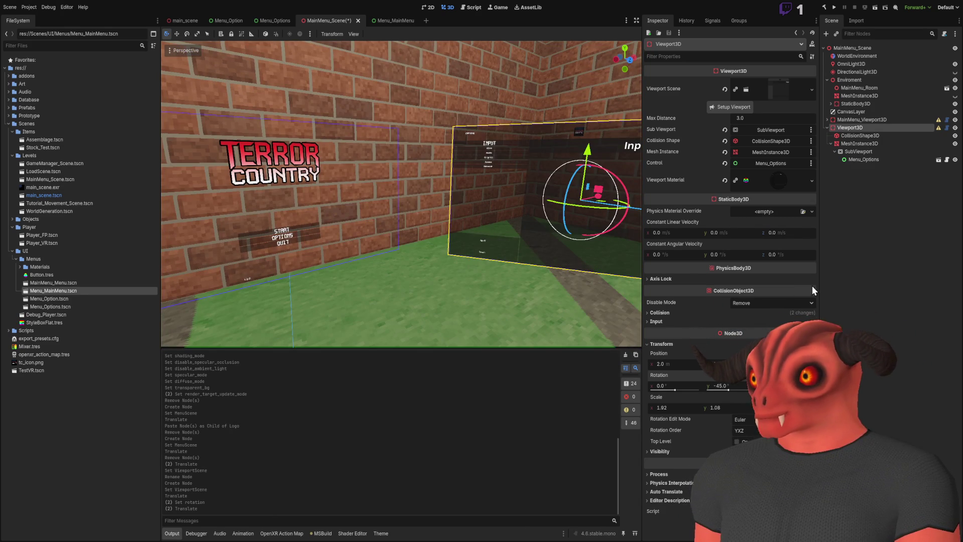
Step: Set scale X to 3 on both the second panel and MainMenu_Viewport3D
left_click(667, 407)
type("3")
key("Return")
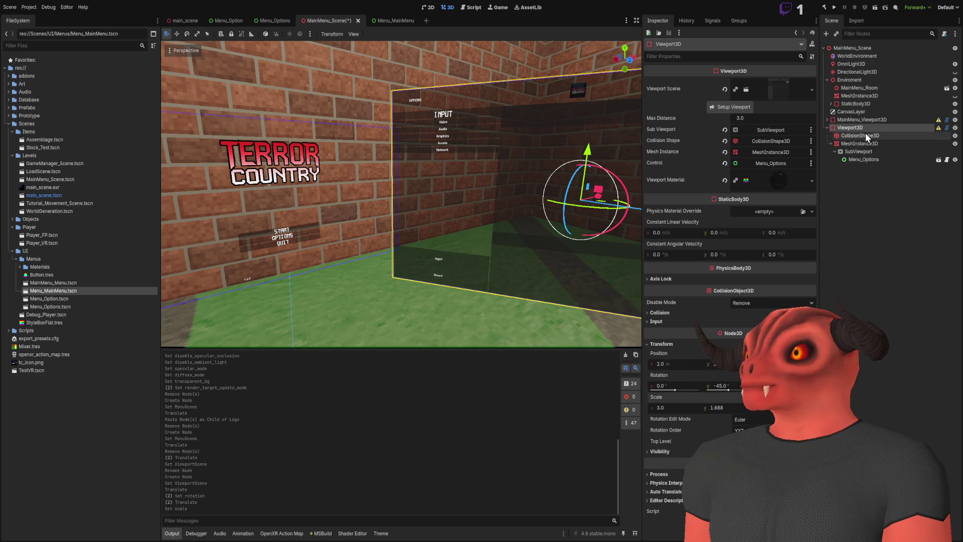
left_click(862, 119)
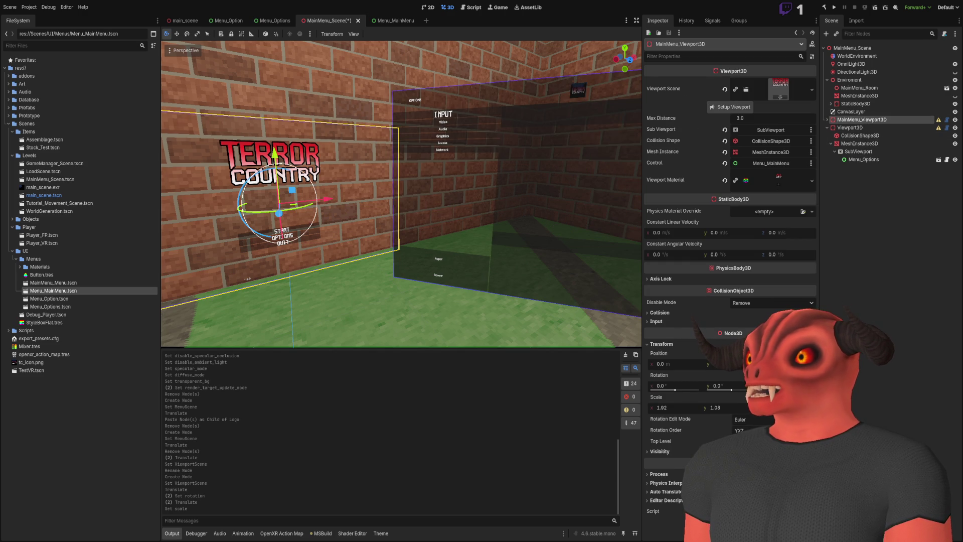
left_click(681, 407)
type("3")
key("Return")
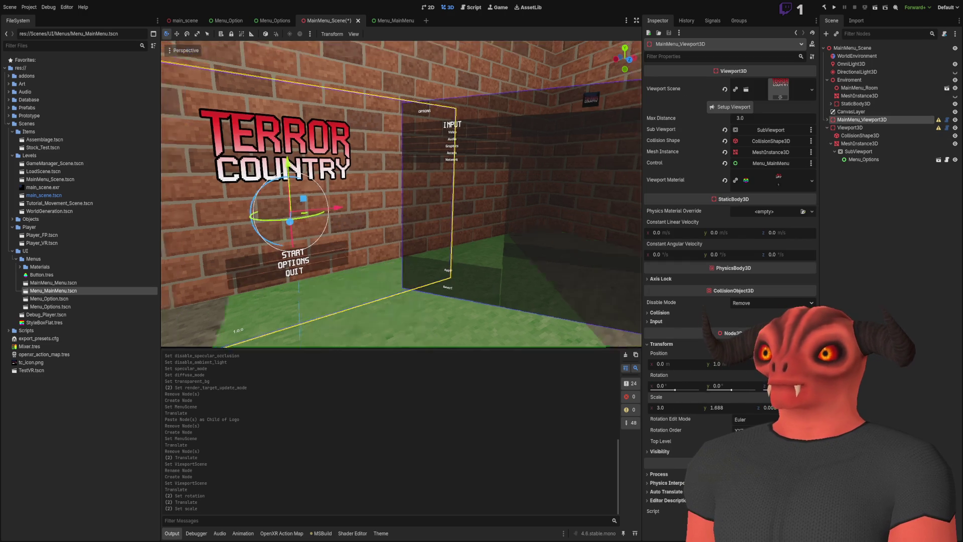
scroll(402, 193, "down", 3)
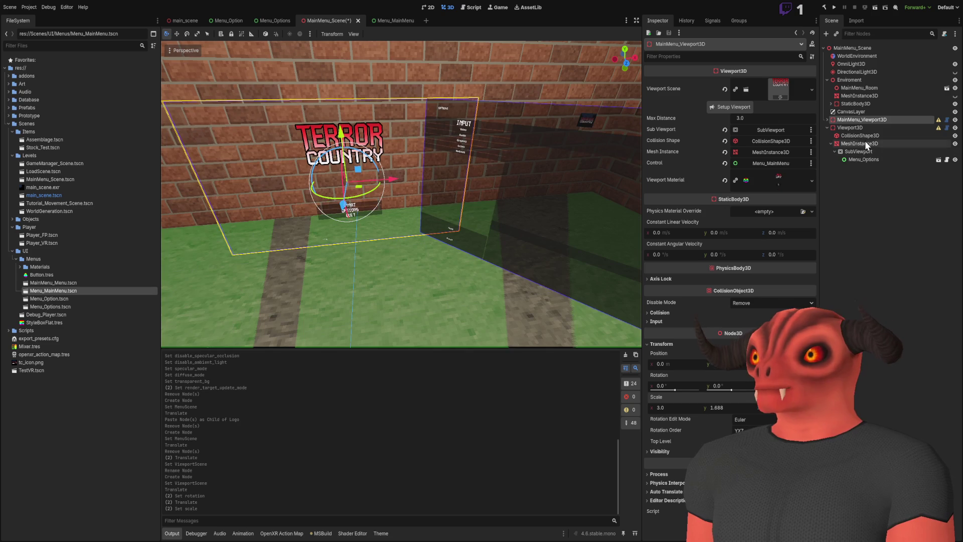
Step: Rename the second panel node to Options_Viewport3D
left_click(865, 127)
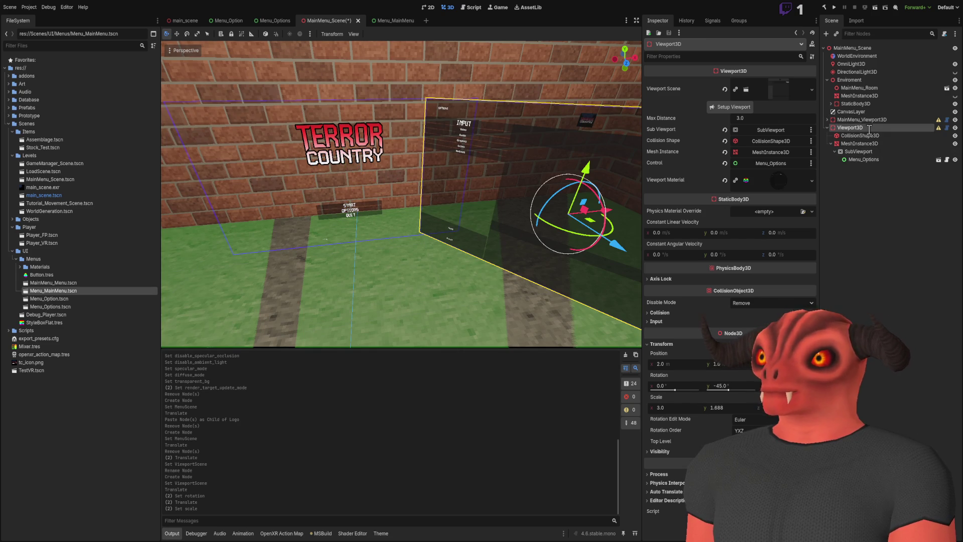
type("Options_Viewport3D")
key("Return")
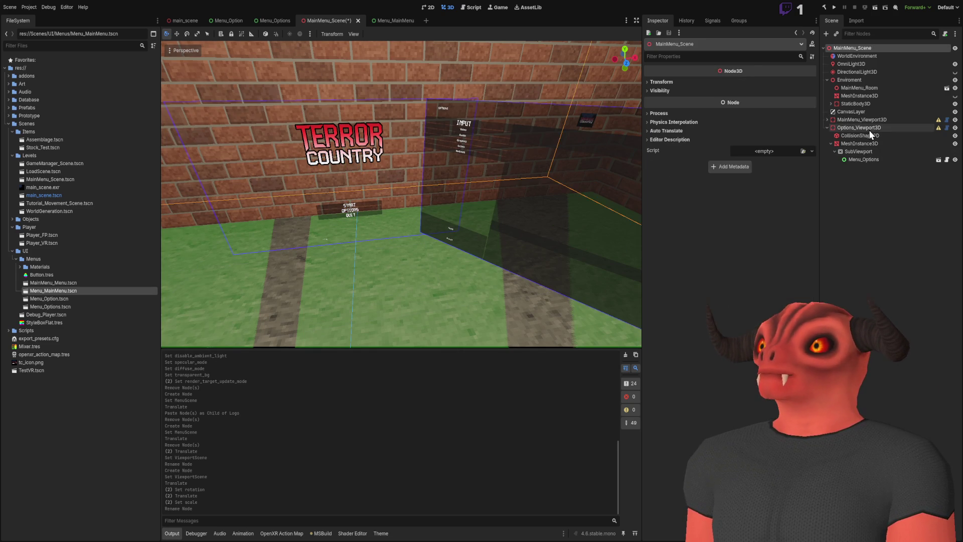
Step: Move Options_Viewport3D beside the main menu panel, at about x 2.0 and height 1.0, and save MainMenu_Scene
left_click(869, 128)
key("f")
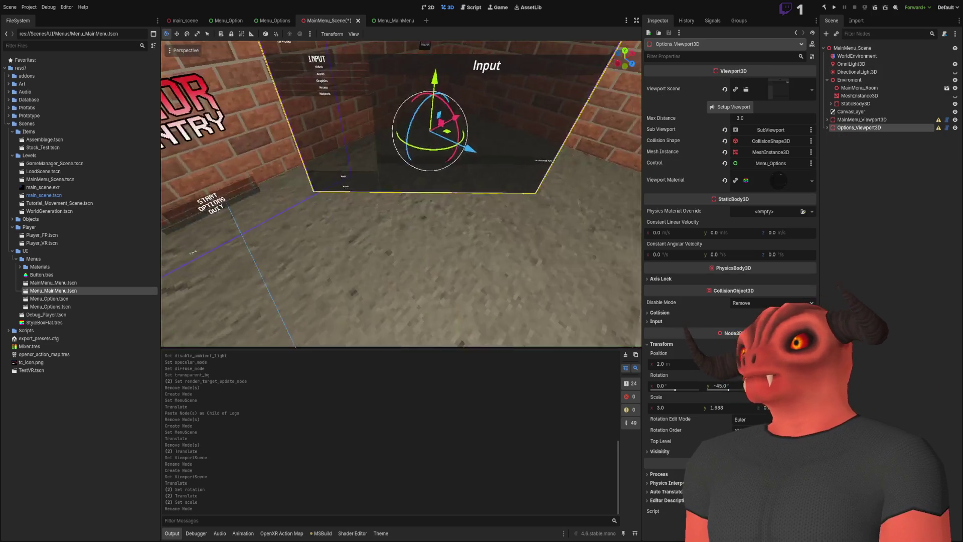
mouse_move(456, 198)
left_mouse_down()
mouse_move(529, 193)
mouse_move(540, 202)
mouse_move(521, 239)
mouse_move(462, 200)
mouse_move(347, 263)
left_mouse_up()
left_click(541, 202)
key("ctrl+s")
left_click(872, 120)
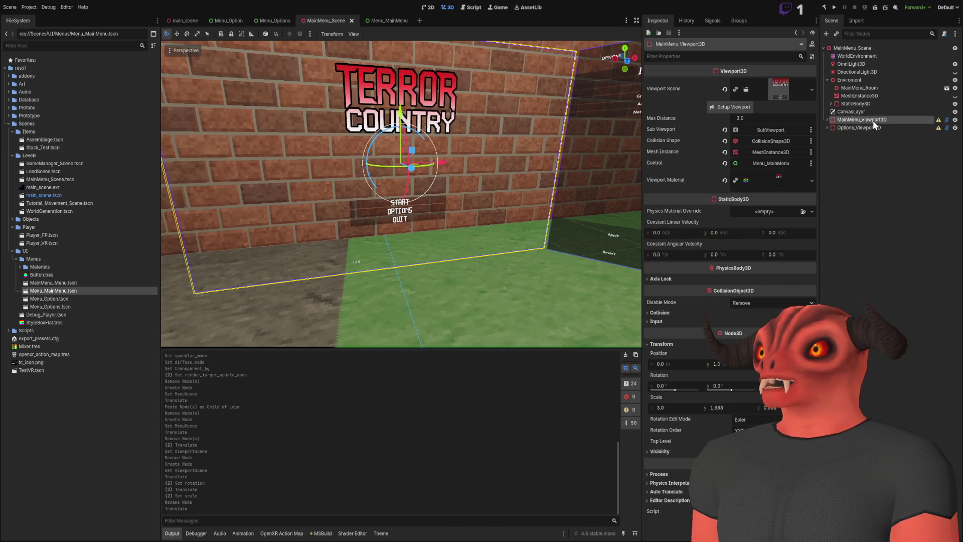
Step: Open the Menu_MainMenu scene nested under MainMenu_Viewport3D for editing
left_click(827, 119)
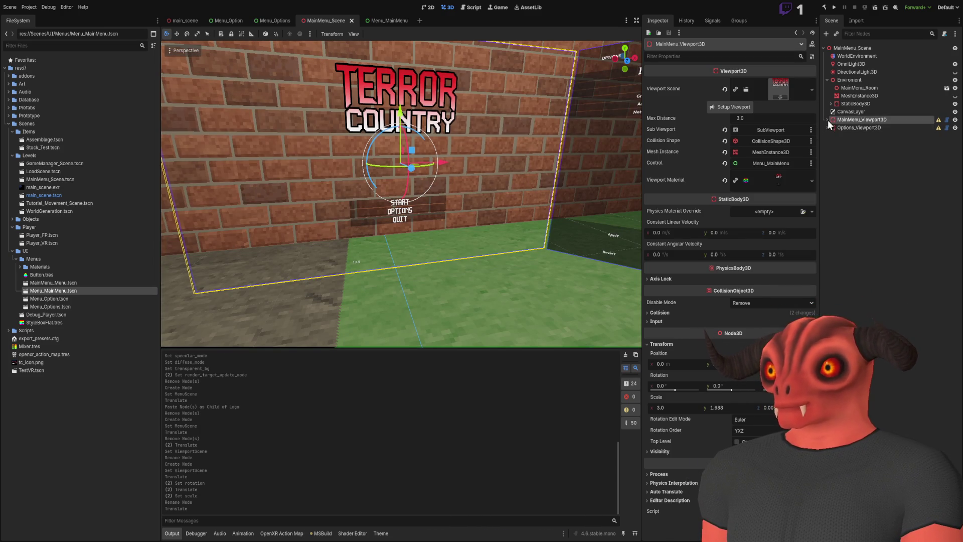
left_click(851, 152)
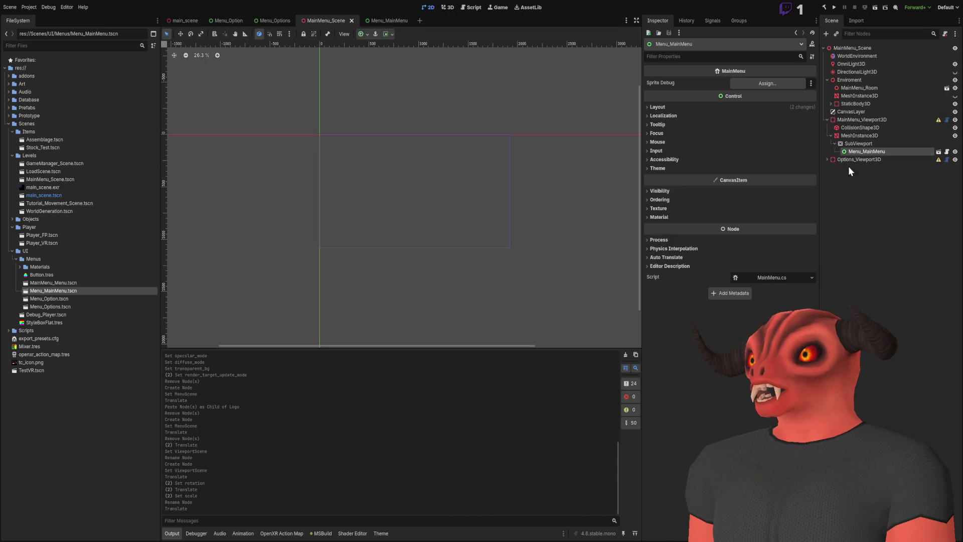
left_click(383, 20)
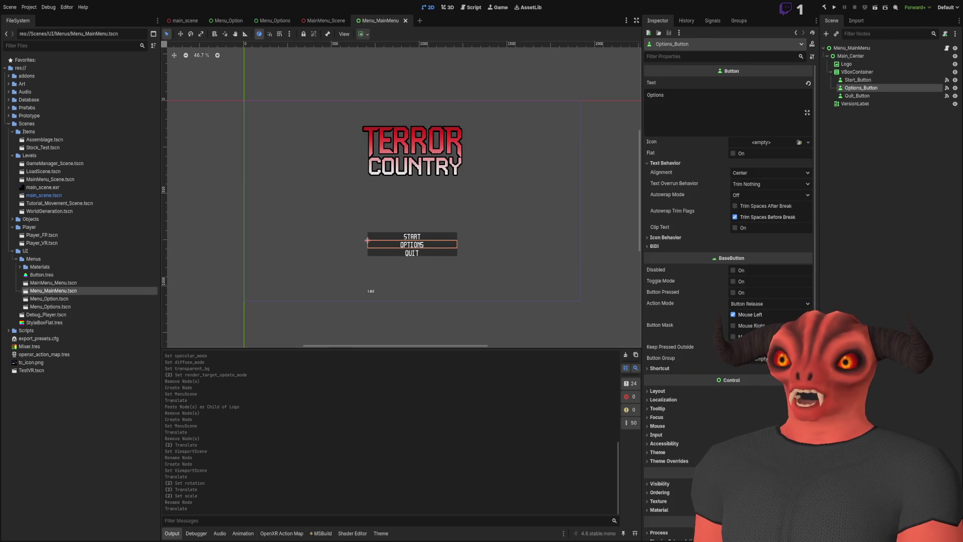
Step: Review the MainMenu class code in Visual Studio, then return to Godot
key("alt+Tab")
left_click(77, 35)
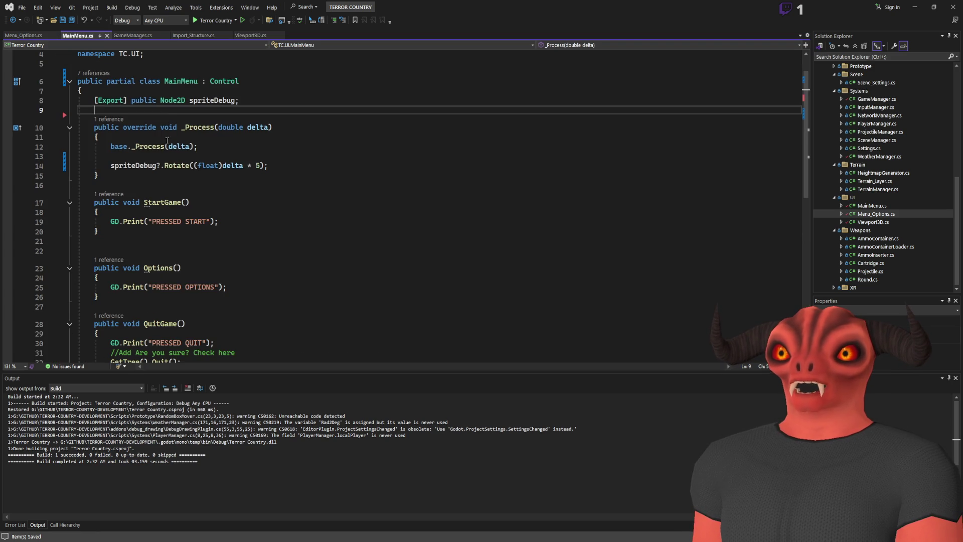
key("alt+Tab")
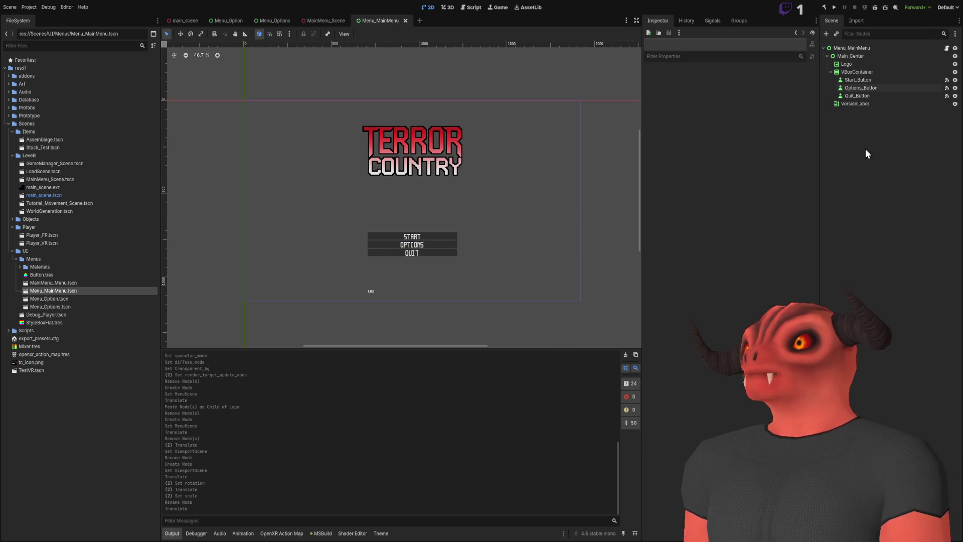
left_click(84, 404)
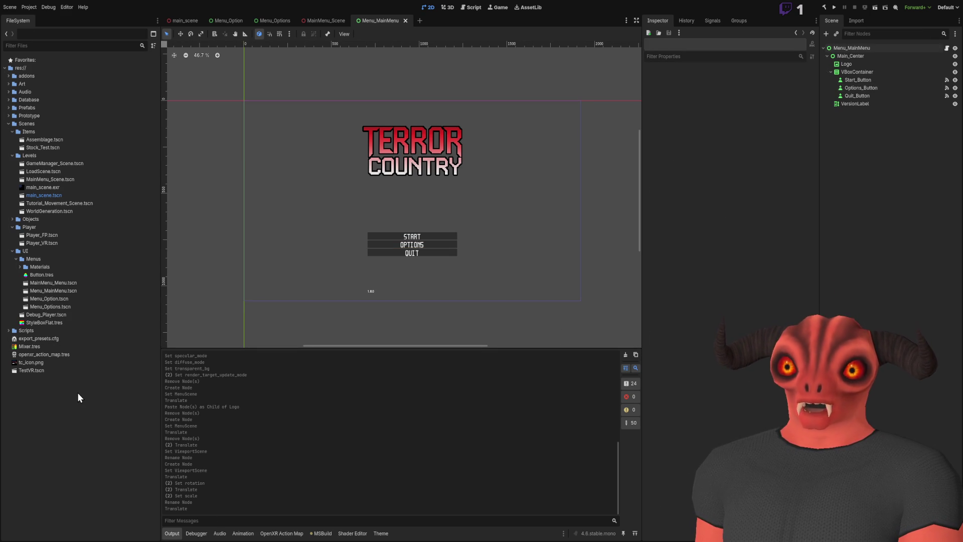
Step: Collapse the Items, Levels and Player folders and expand Menus under UI in the FileSystem dock
left_click(12, 131)
left_click(15, 139)
left_click(12, 139)
left_click(13, 155)
left_click(13, 172)
left_click(12, 173)
left_click(53, 300)
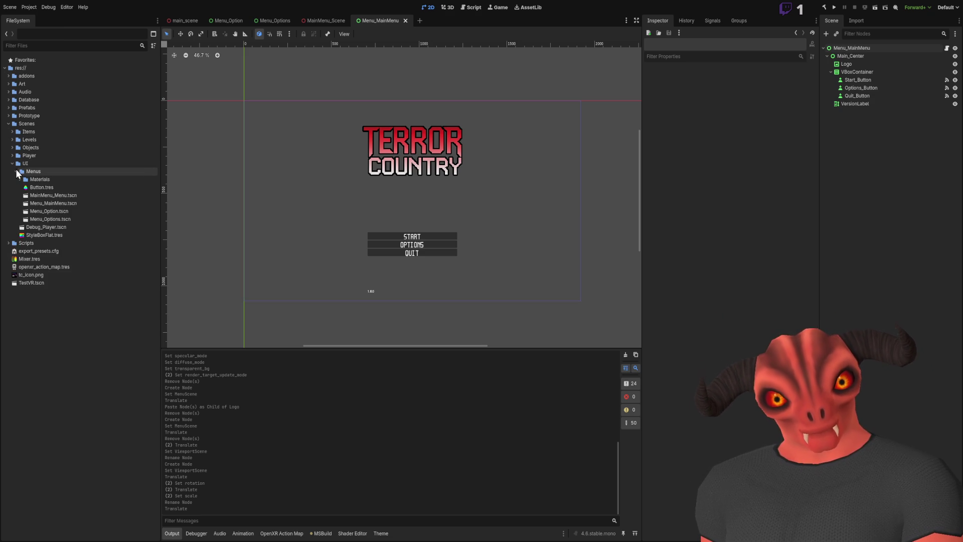
Step: Open MainMenu_Menu.tscn and move it into the UI/Prototype folder
double_click(86, 202)
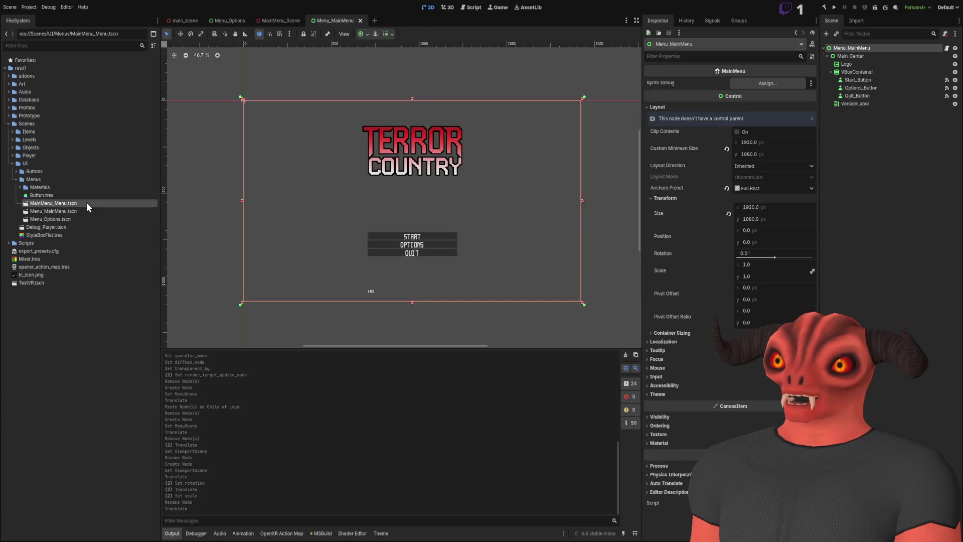
left_click(29, 163)
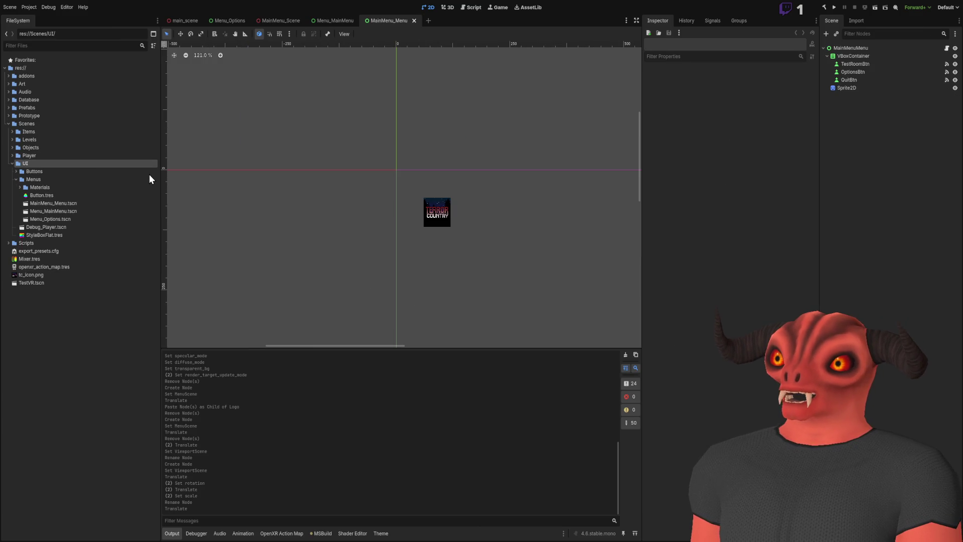
left_click(48, 203)
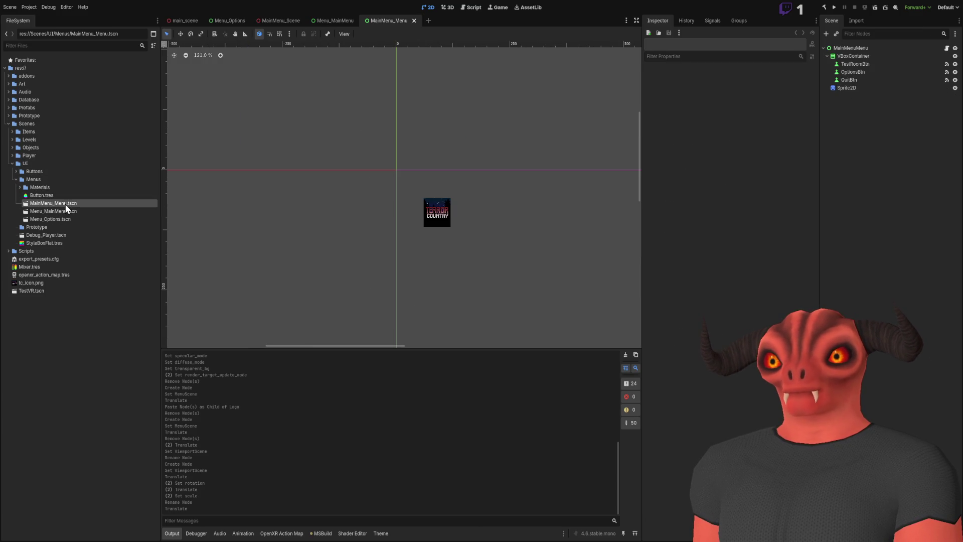
mouse_move(68, 202)
left_mouse_down()
mouse_move(49, 240)
mouse_move(51, 220)
left_mouse_up()
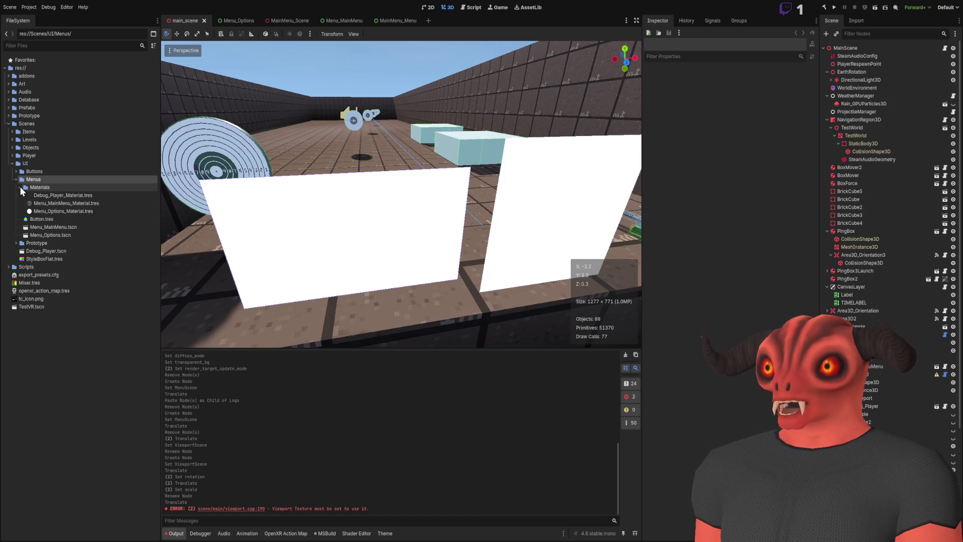
Step: Check the Prototype folder's contents and fly around main_scene to inspect it
left_click(40, 219)
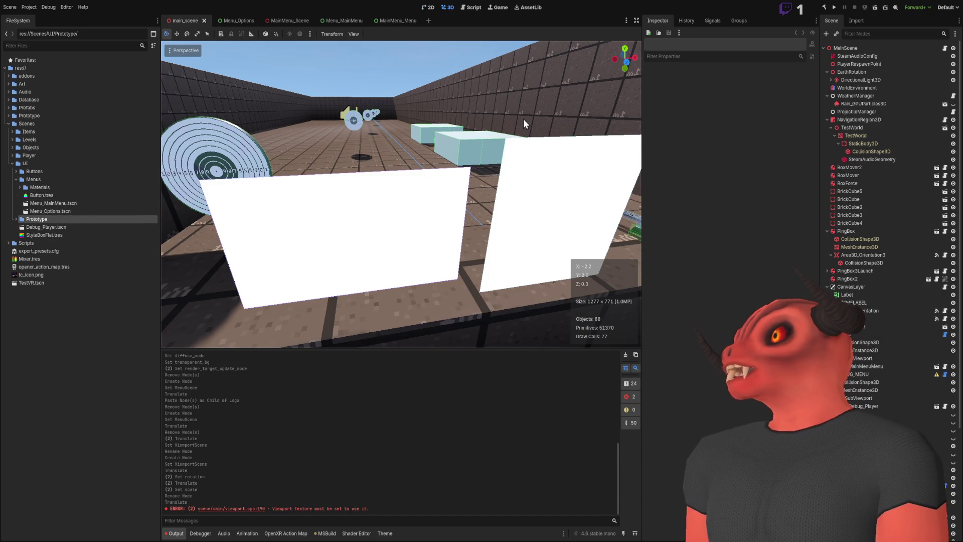
key("w")
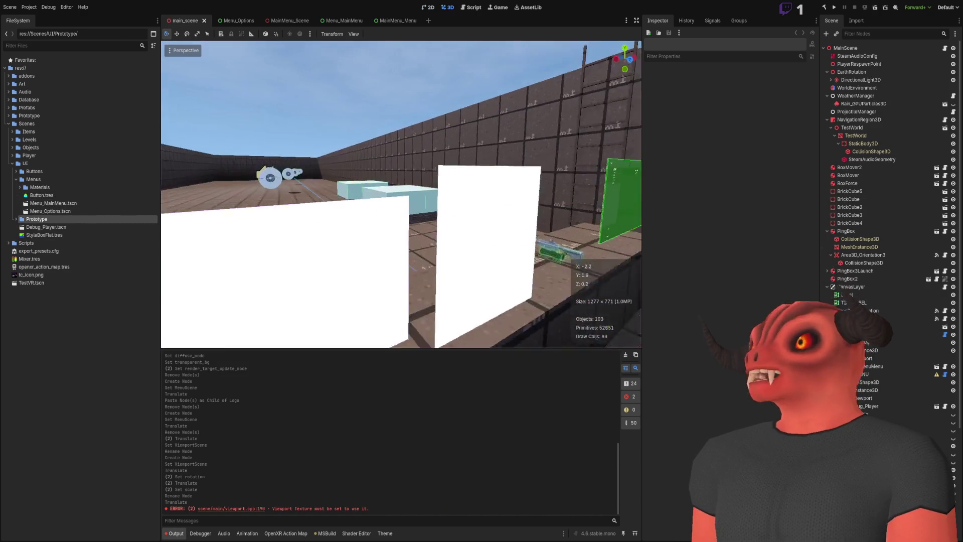
key("s")
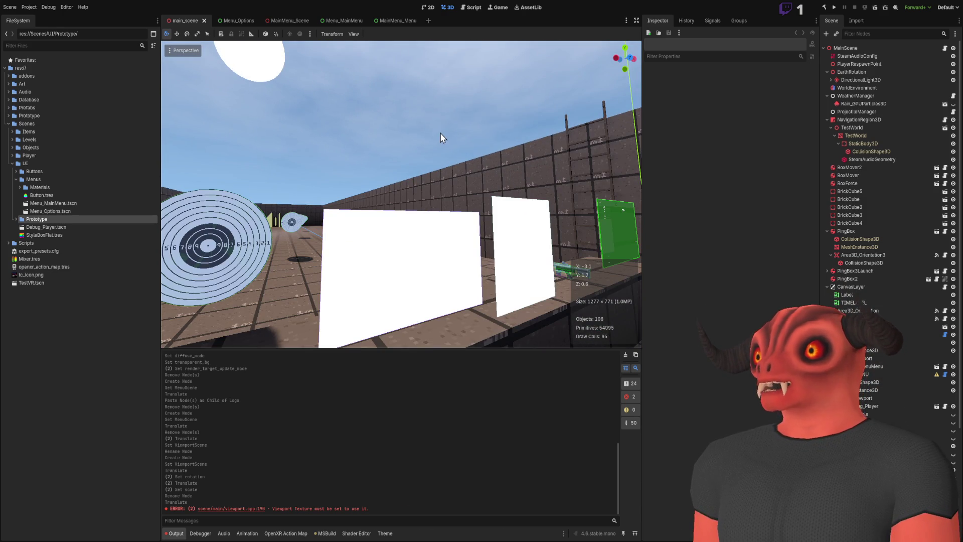
left_click(441, 138)
key("s")
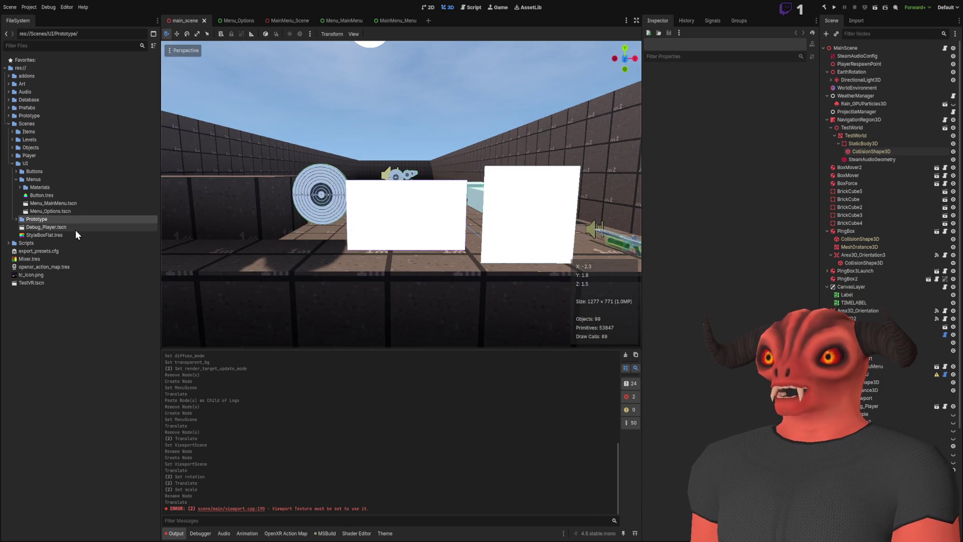
Step: Open and close Debug_Player.tscn, close the MainMenu_Menu tab, and switch to main_scene
double_click(54, 227)
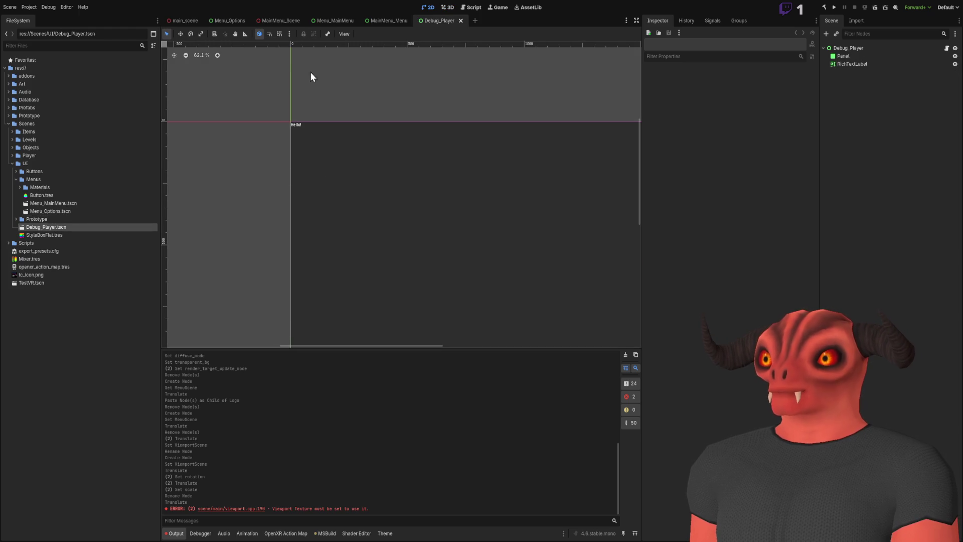
left_click(461, 21)
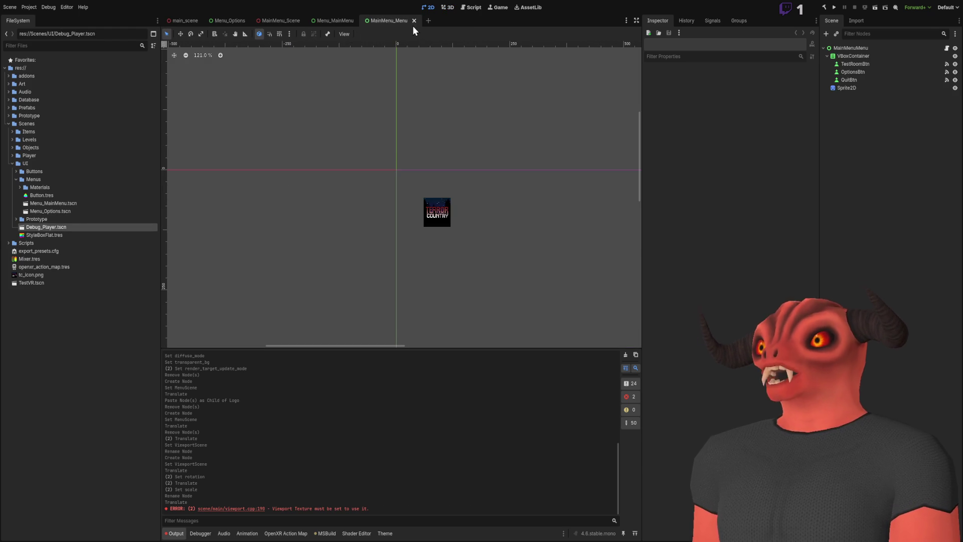
left_click(413, 20)
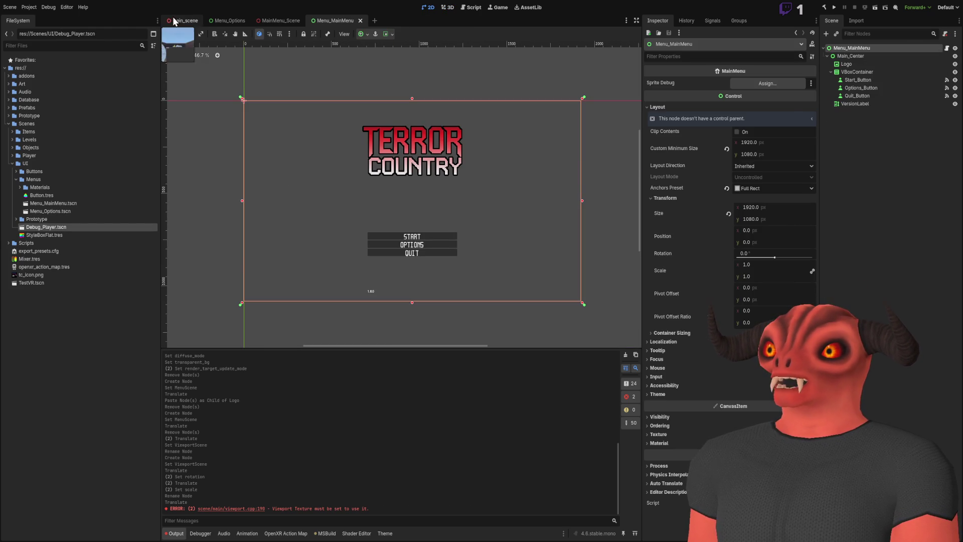
left_click(185, 21)
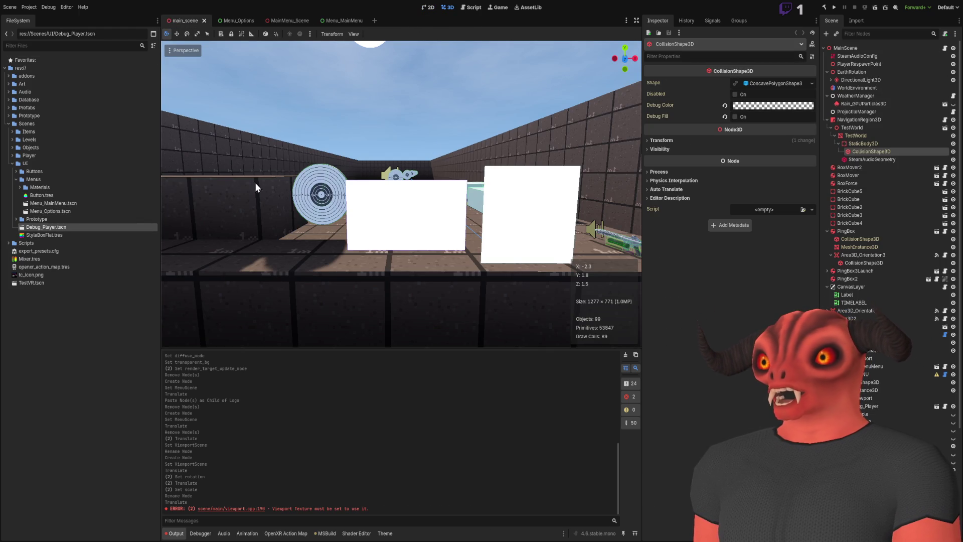
Step: Open Button.tres and inspect the Materials folder, including Menu_Options_Material.tres
left_click_drag(306, 204, 178, 211)
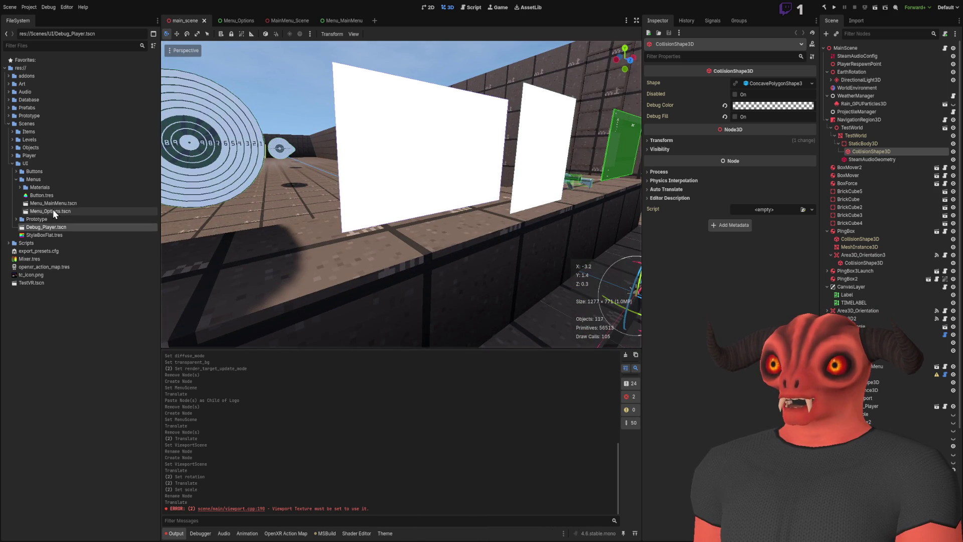
left_click(50, 195)
mouse_move(361, 175)
left_mouse_down()
mouse_move(414, 174)
mouse_move(321, 176)
left_mouse_up()
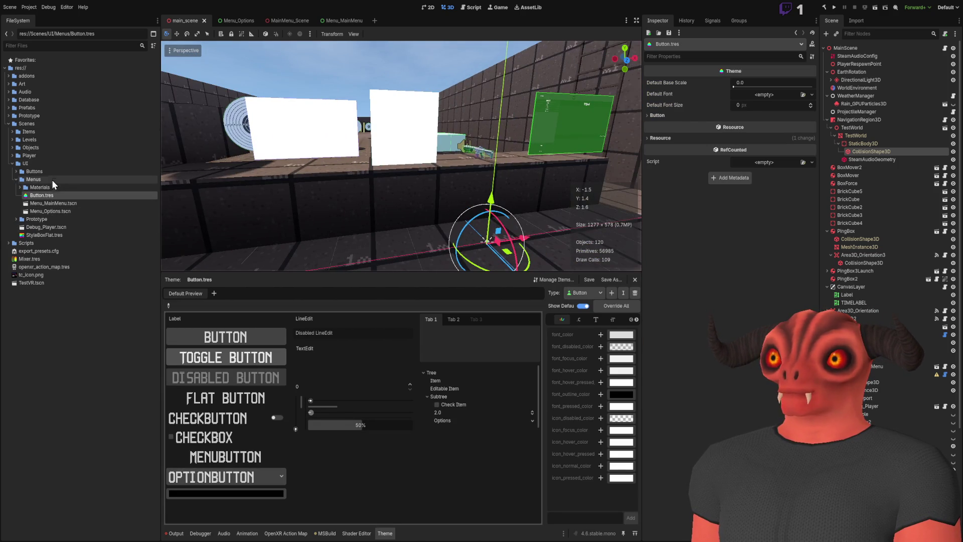
left_click(50, 165)
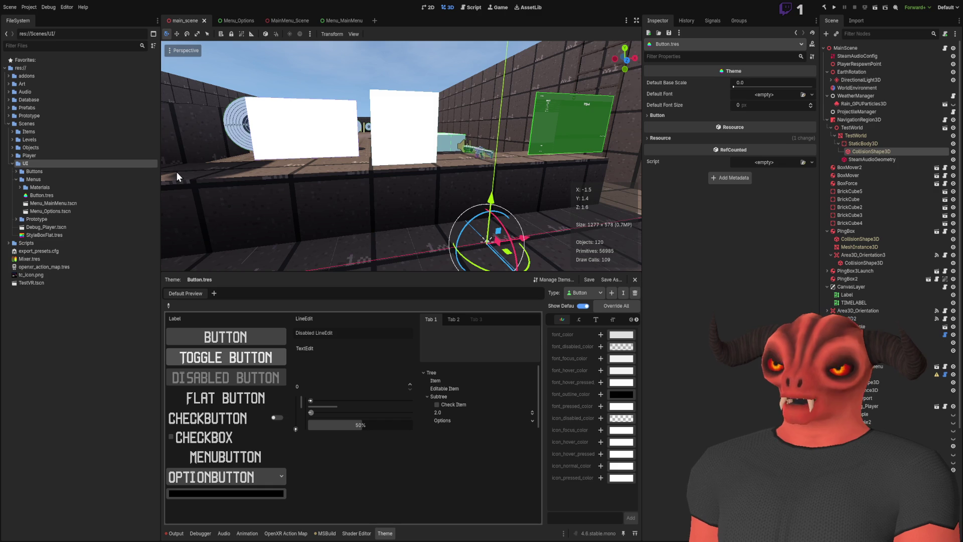
left_click(44, 185)
left_click(20, 188)
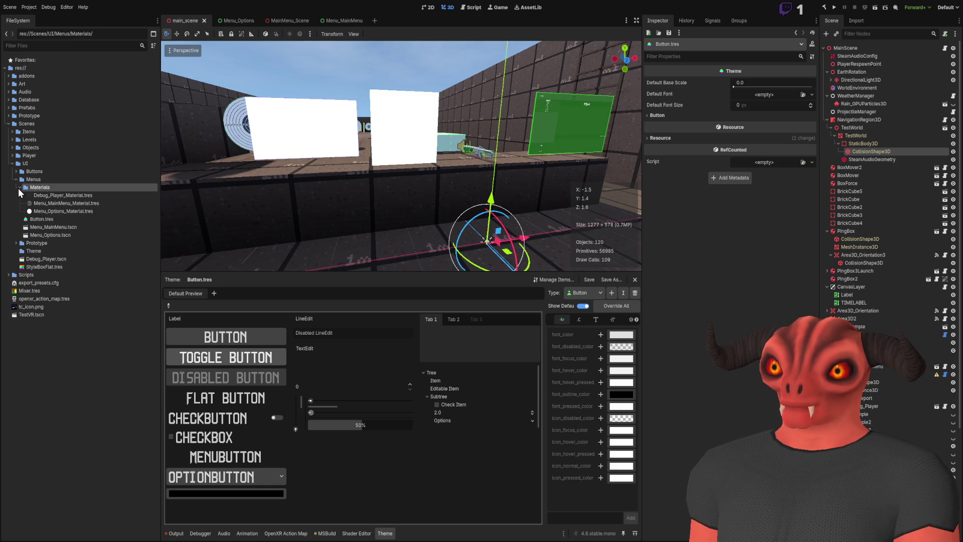
left_click(55, 210)
left_click(46, 188)
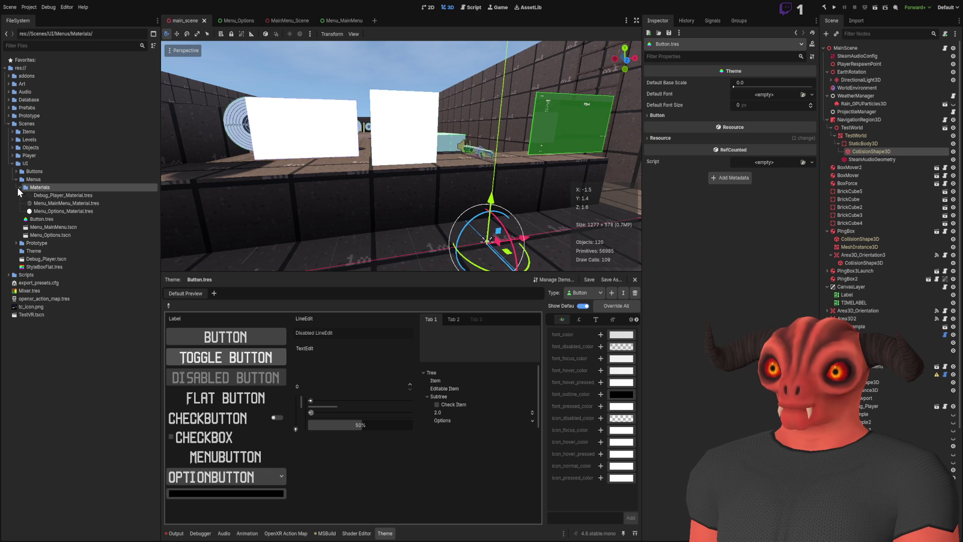
Step: Move Materials, Button.tres and StyleBoxFlat.tres into the Scenes/UI/Theme folder
left_click(20, 188)
left_click(35, 195)
mouse_move(47, 188)
left_mouse_down()
mouse_move(40, 210)
mouse_move(66, 246)
left_mouse_up()
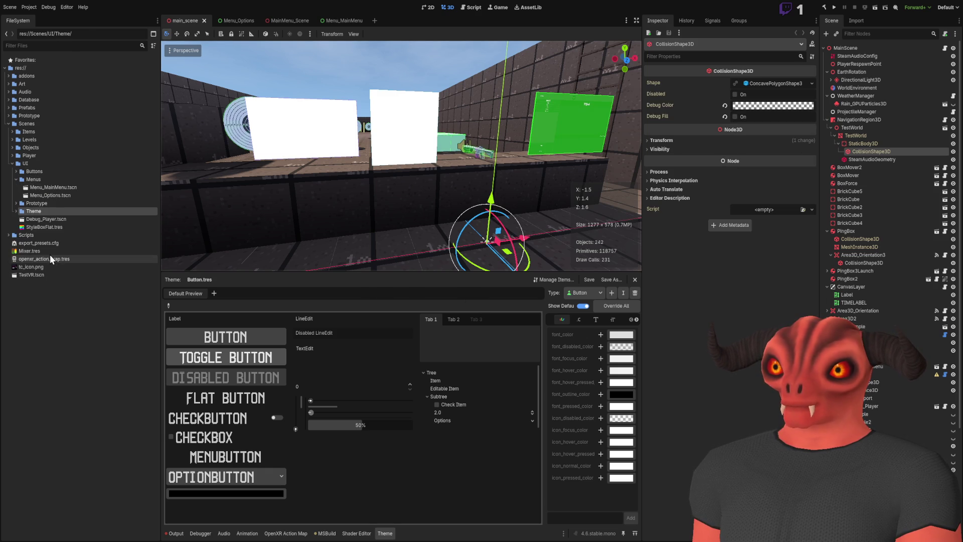
left_click_drag(64, 231, 35, 211)
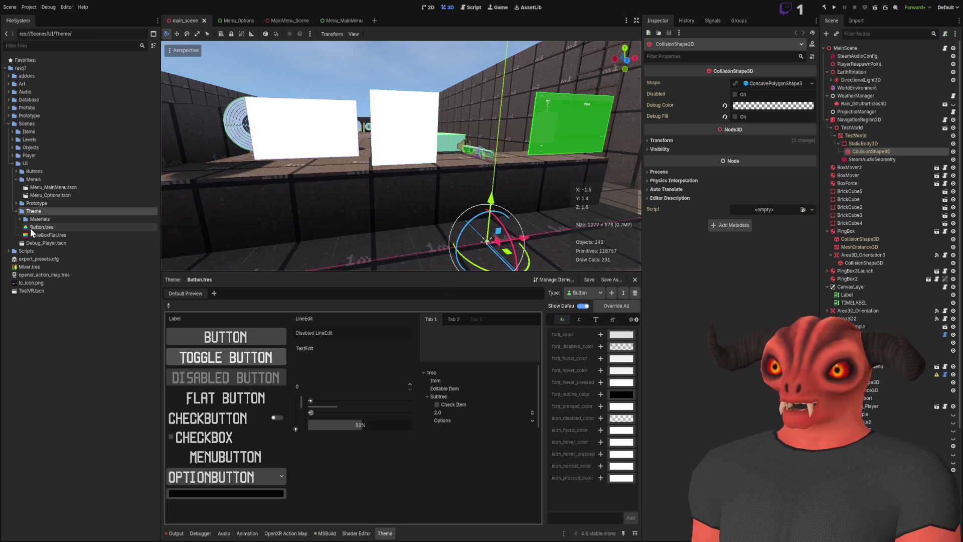
left_click(16, 211)
Step: Move Debug_Player.tscn into the Prototype folder and collapse Menus
left_click(53, 219)
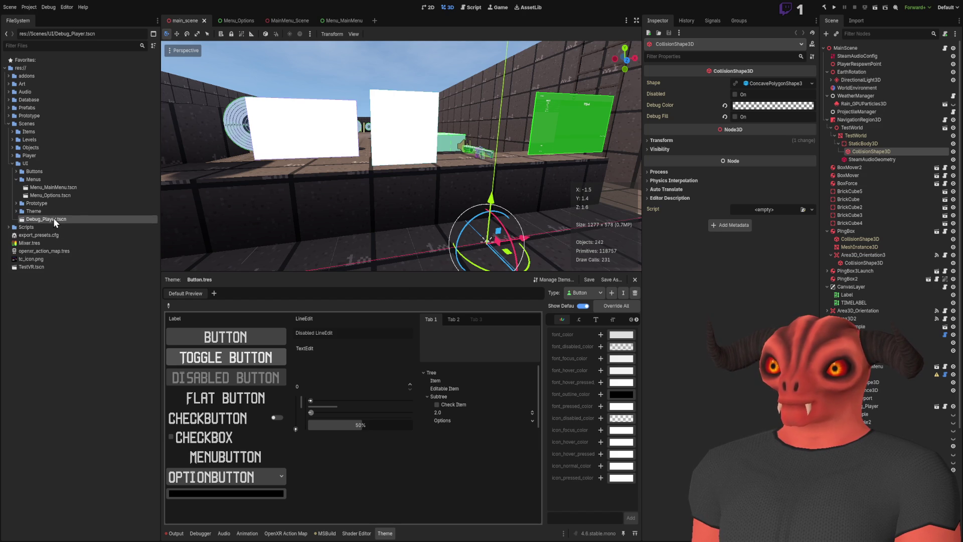
left_click_drag(32, 203, 28, 203)
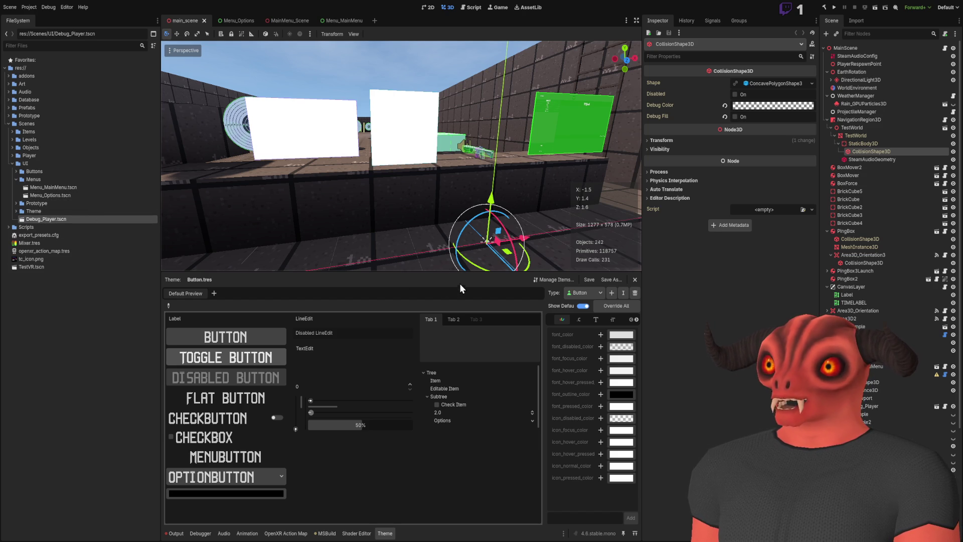
double_click(31, 179)
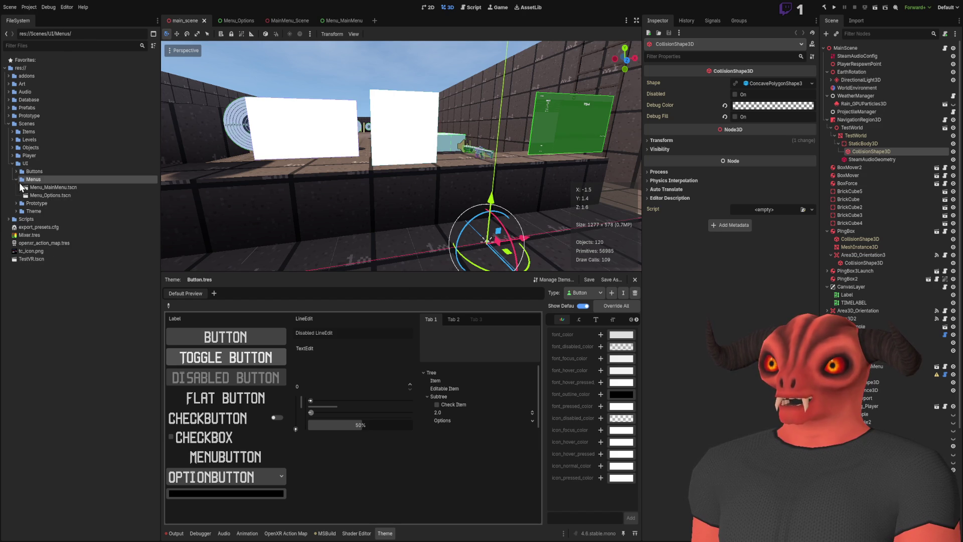
mouse_move(401, 150)
left_mouse_down()
mouse_move(386, 181)
mouse_move(401, 151)
left_mouse_up()
key("w")
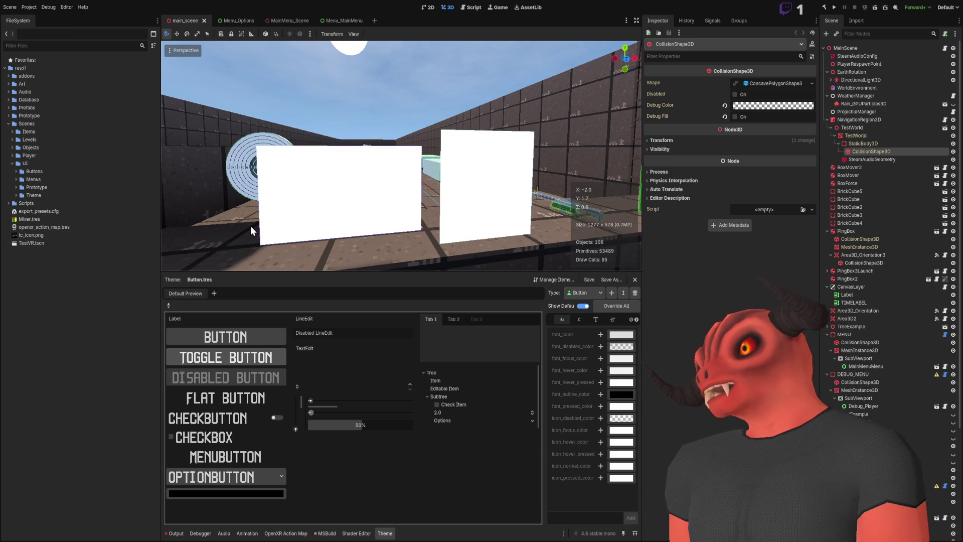
Step: Open the TestVR scene, save it, and close it
double_click(35, 243)
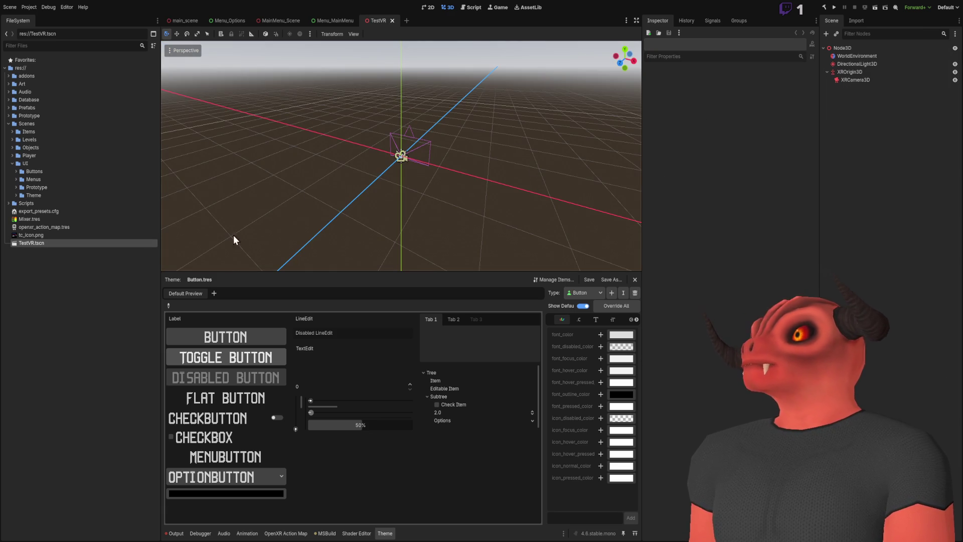
left_click(47, 269)
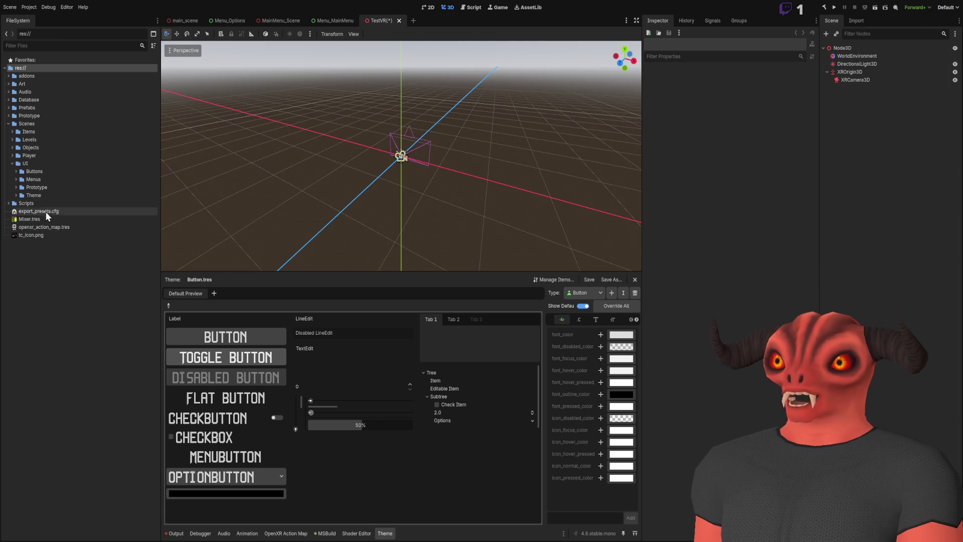
key("ctrl+s")
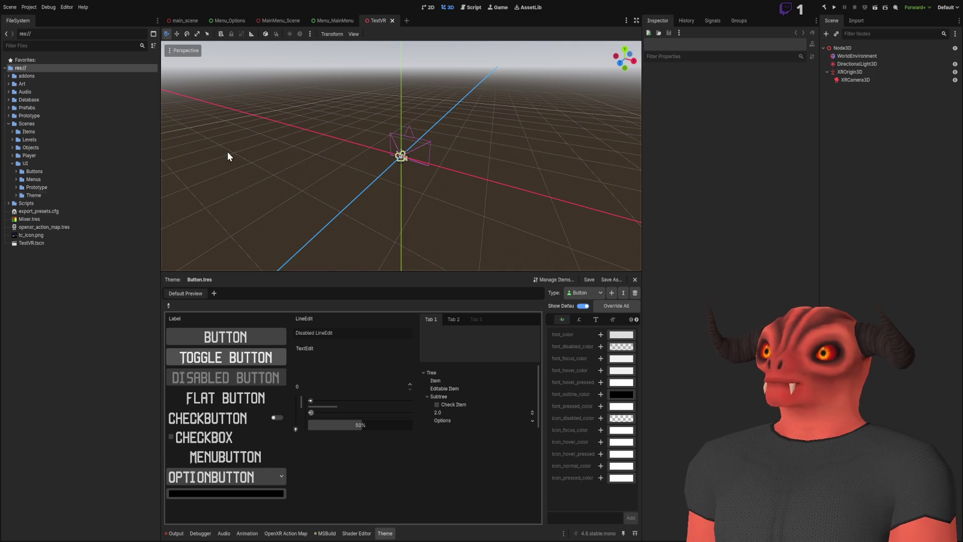
left_click(392, 20)
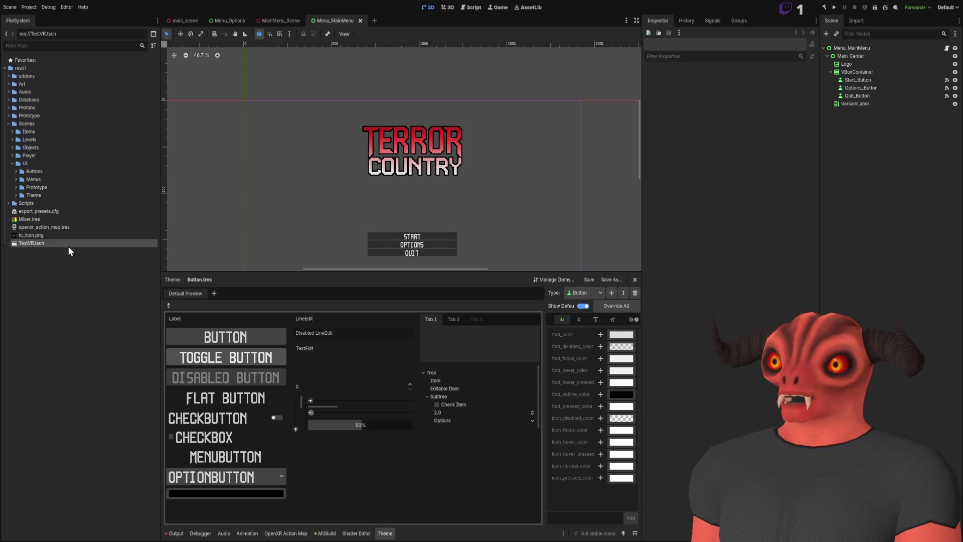
Step: Collapse the Import, Systems and Terrain script folders and expand Scripts/UI to locate Menu_Options.cs
left_click(9, 203)
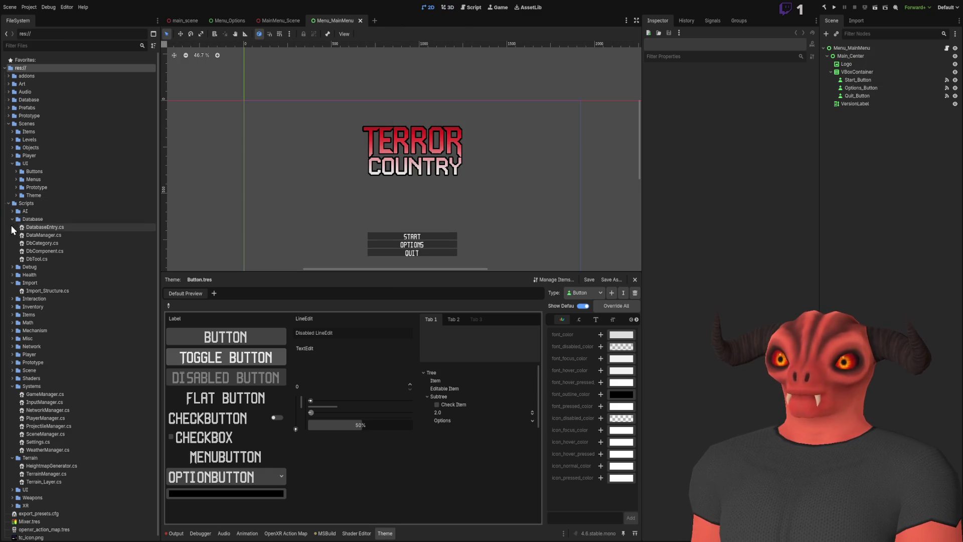
left_click(12, 243)
left_click(12, 338)
left_click(12, 346)
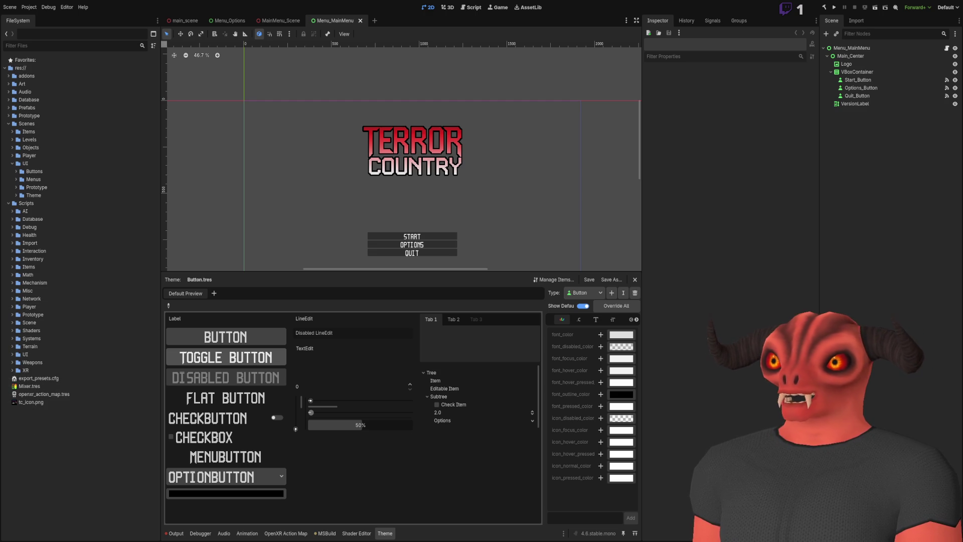
left_click(12, 354)
left_click(16, 355)
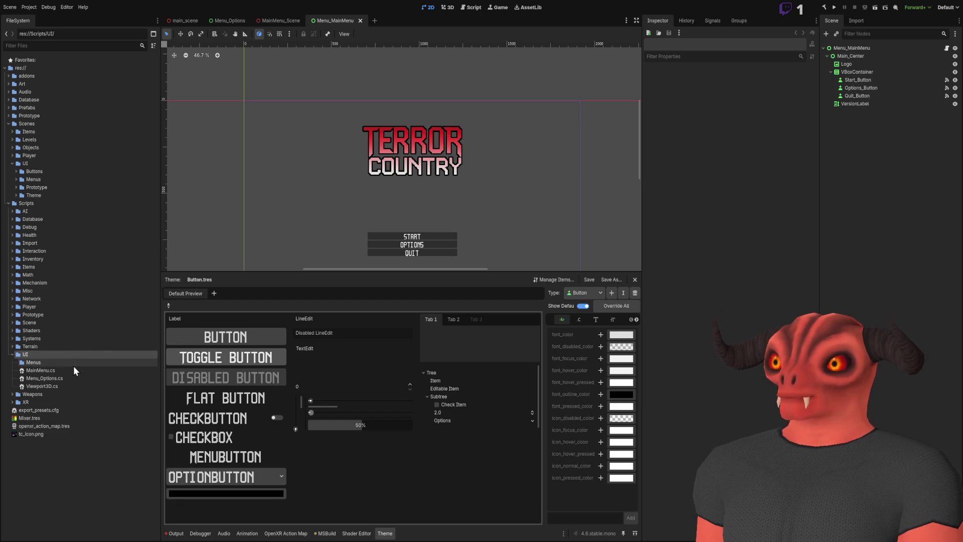
left_click(63, 378)
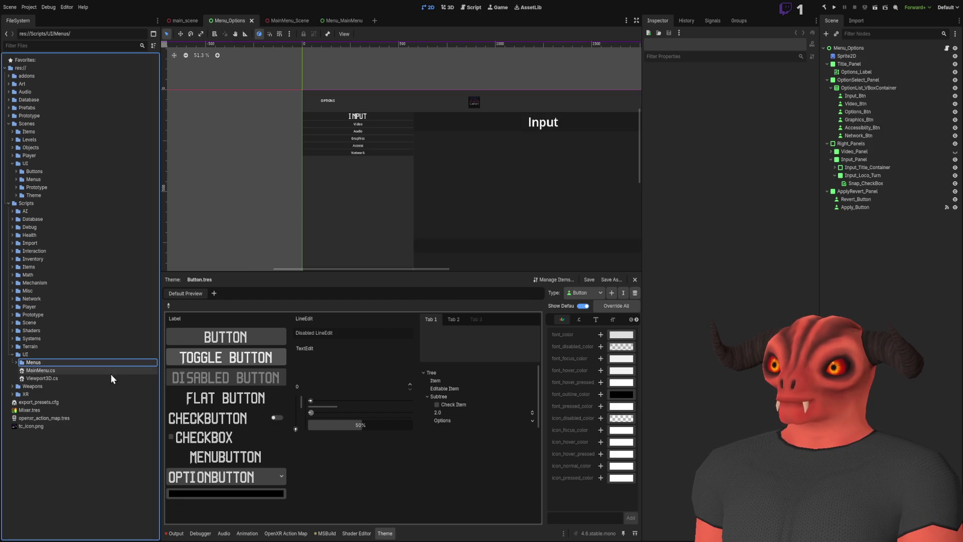
Step: Rename MainMenu.cs to Menu_MainMenu.cs and move it into the Scripts/UI/Menus folder
left_click(73, 373)
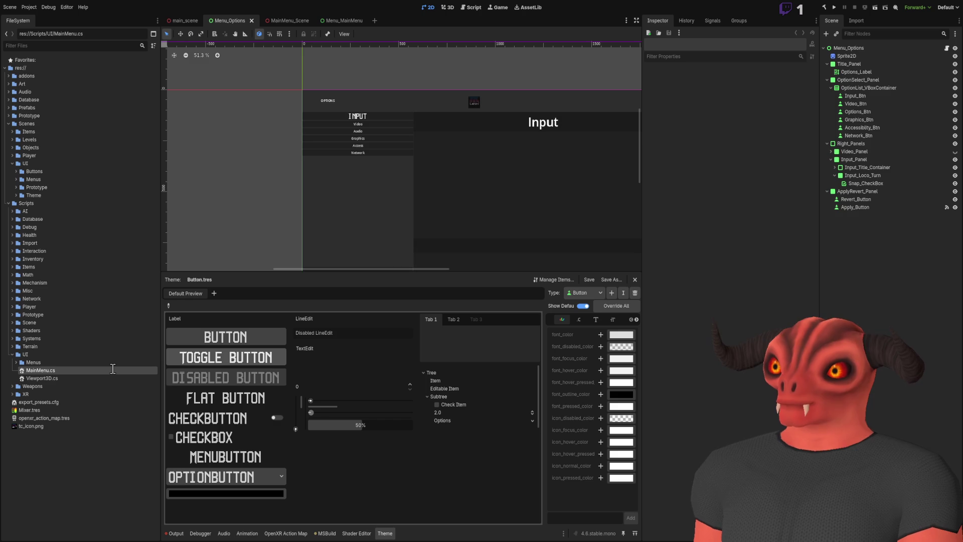
type("Menu_")
key("Return")
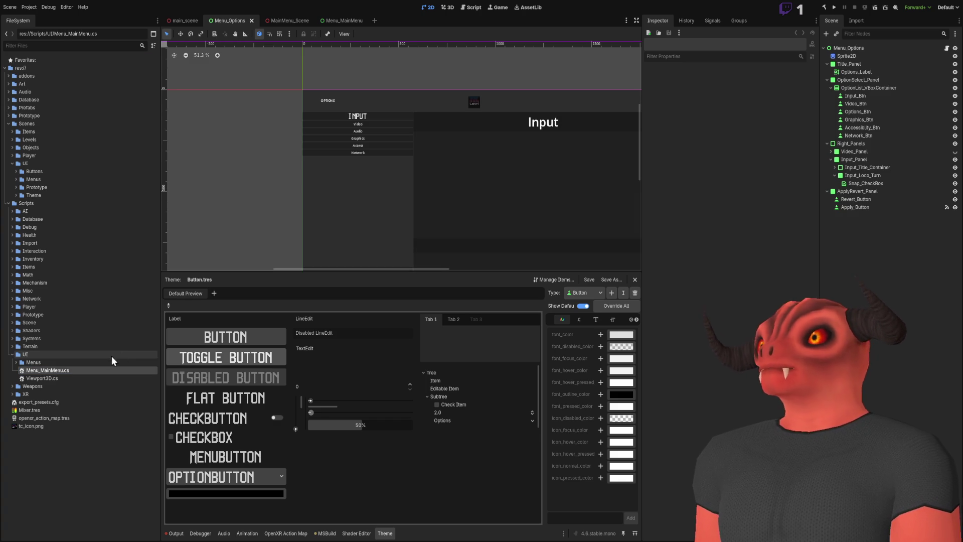
left_click_drag(32, 372, 38, 365)
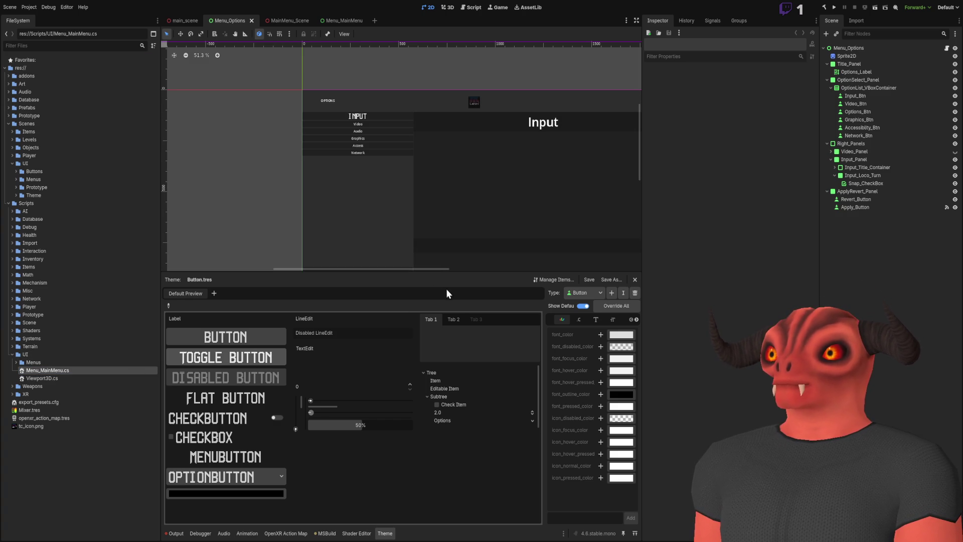
double_click(69, 364)
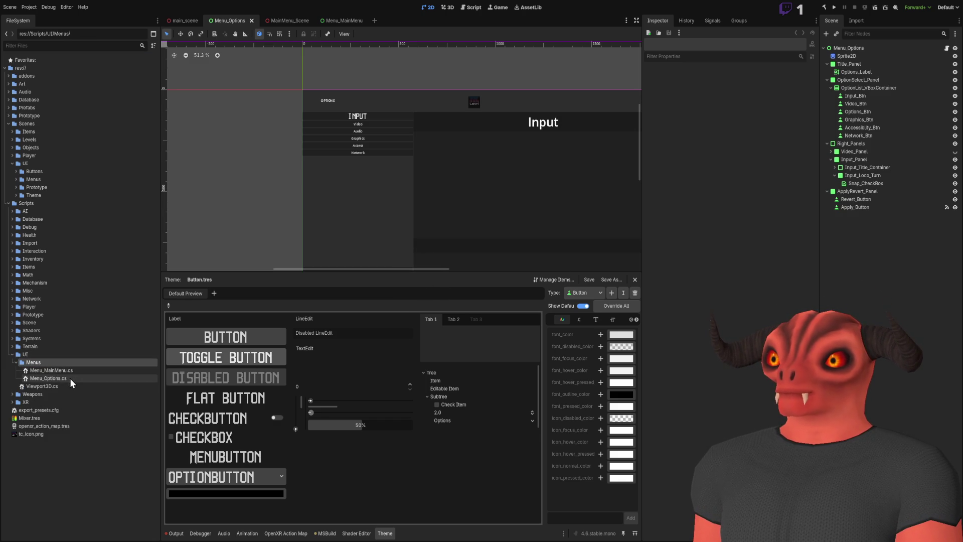
Step: Rename the class to Menu_MainMenu in Visual Studio and save the script
double_click(71, 371)
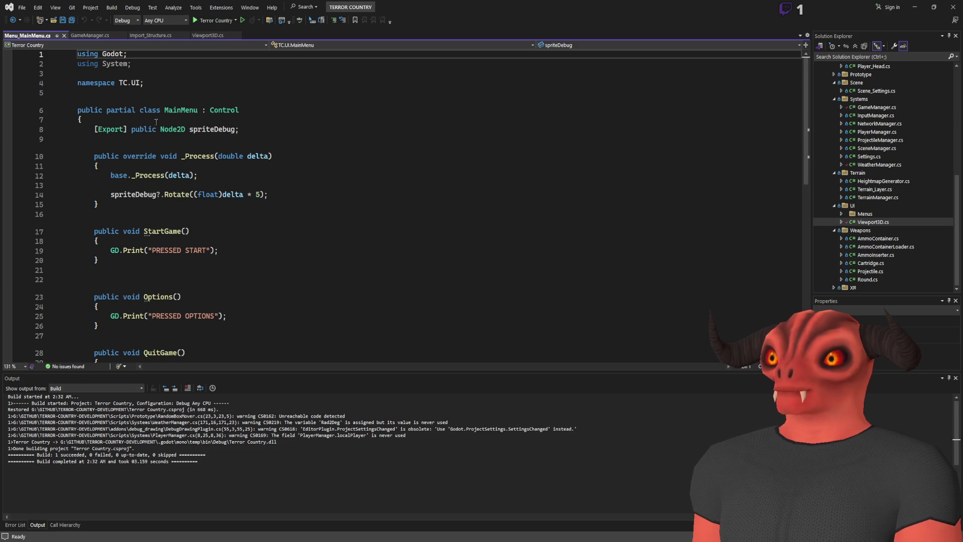
type("Menu_")
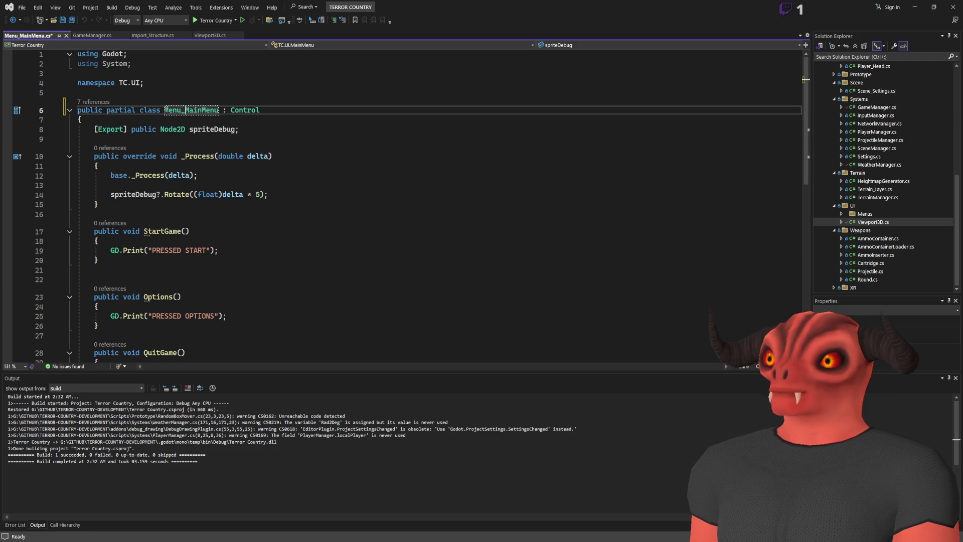
key("ctrl+s")
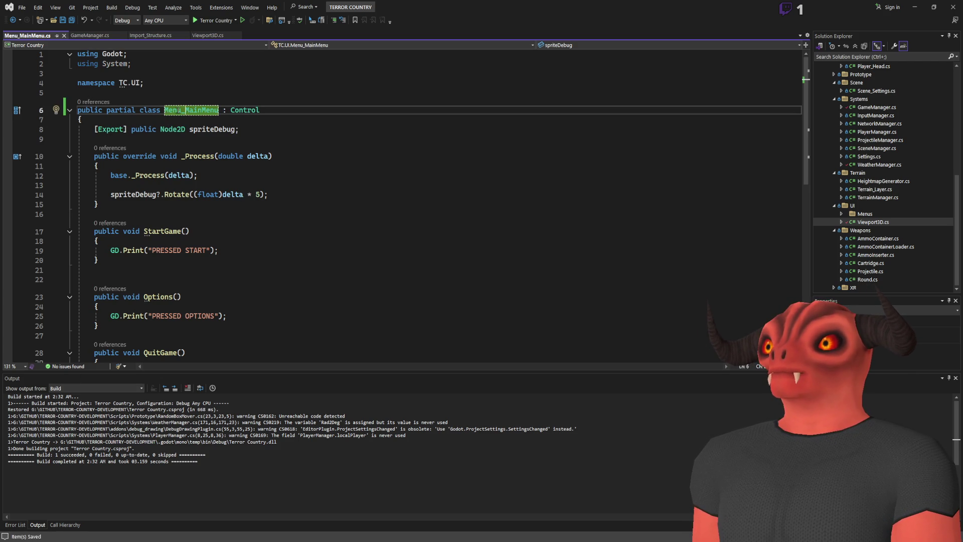
key("alt+Tab")
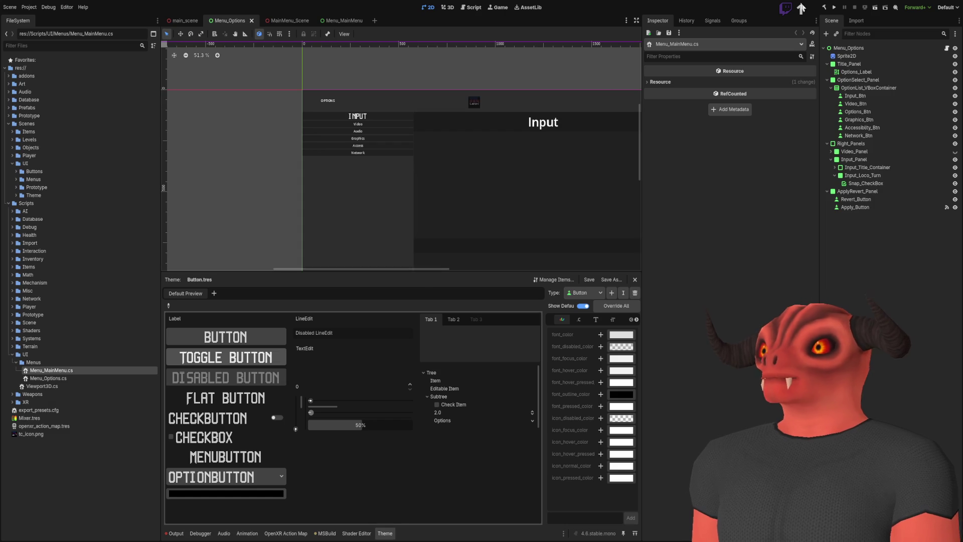
Step: Rebuild the .NET project, check the output log, and select the right white panel in main_scene
left_click(824, 9)
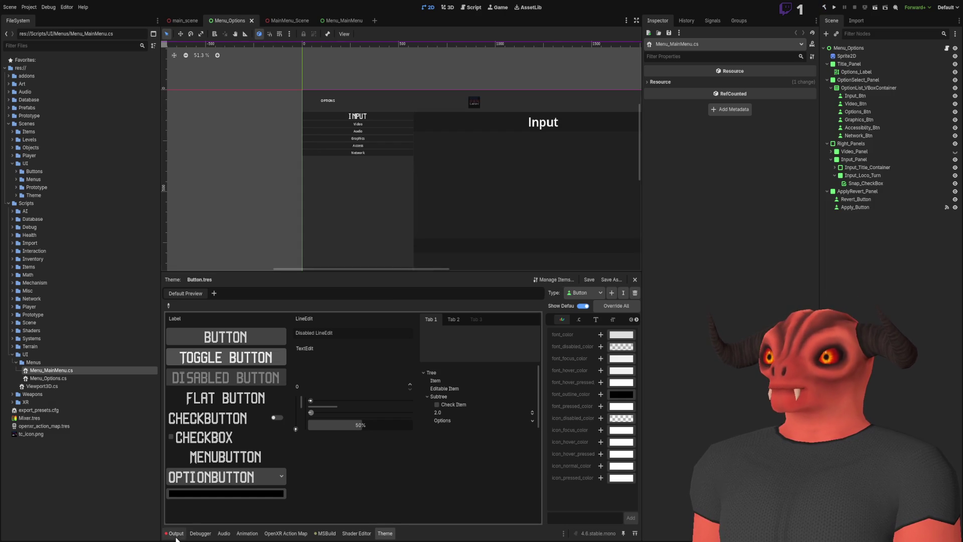
left_click(175, 533)
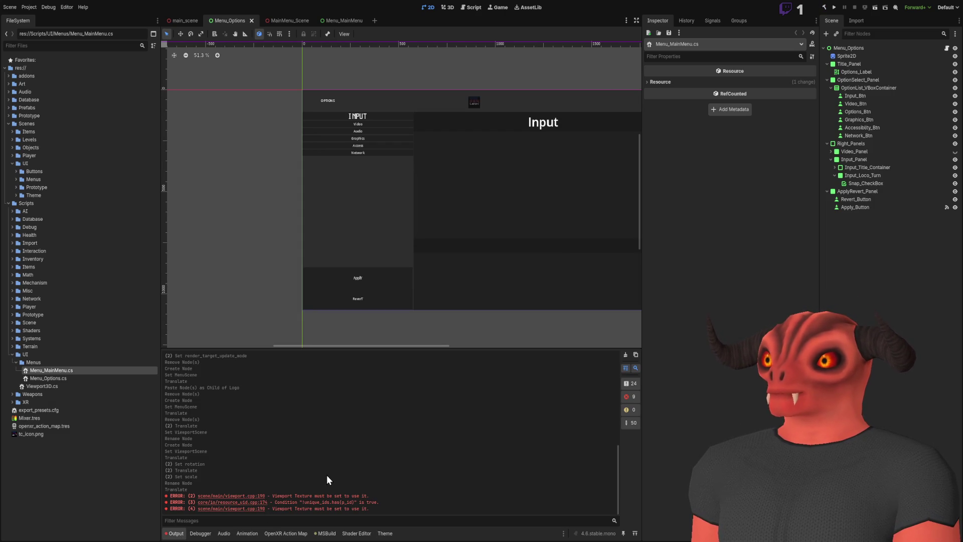
left_click(181, 23)
left_click(548, 223)
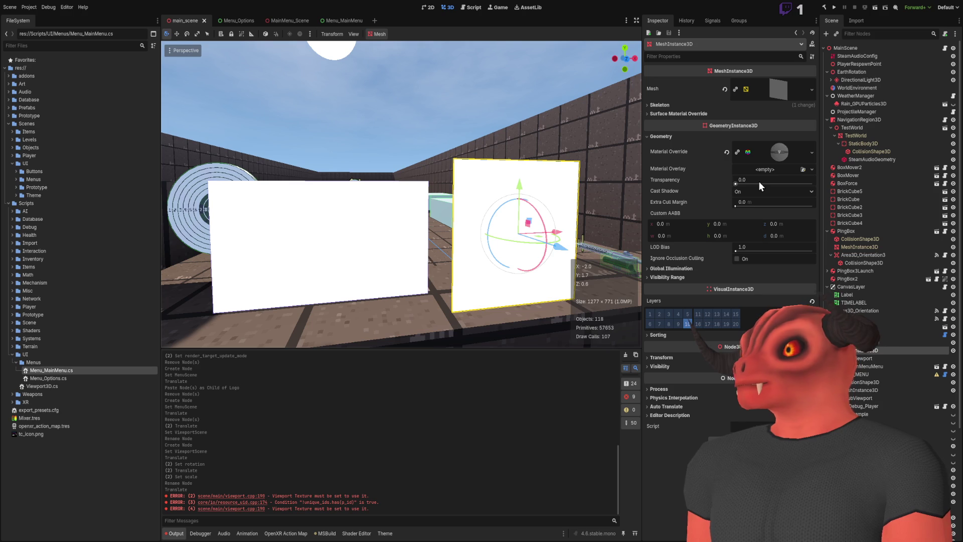
Step: Delete the MENU Viewport3D node and select the remaining DEBUG_MENU panel
left_click(868, 334)
key("f")
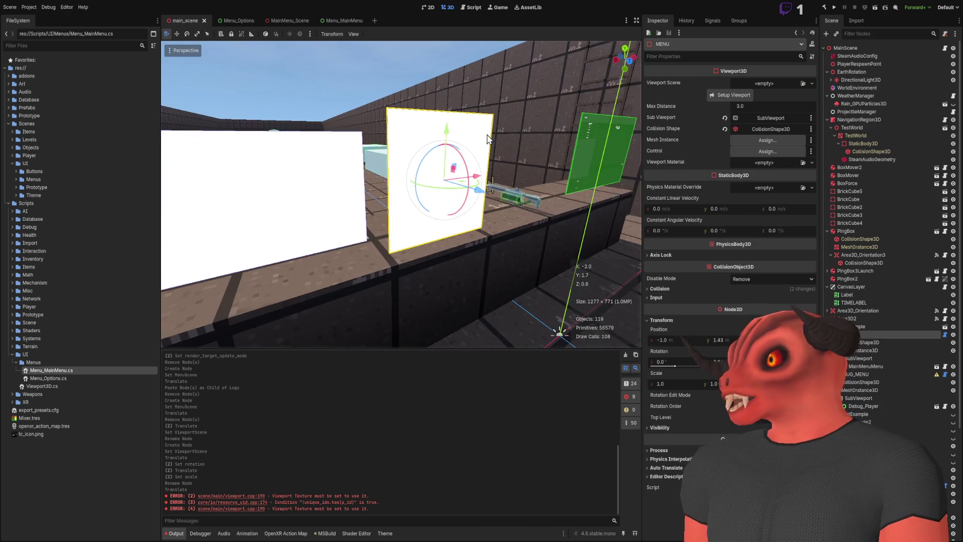
key("Delete")
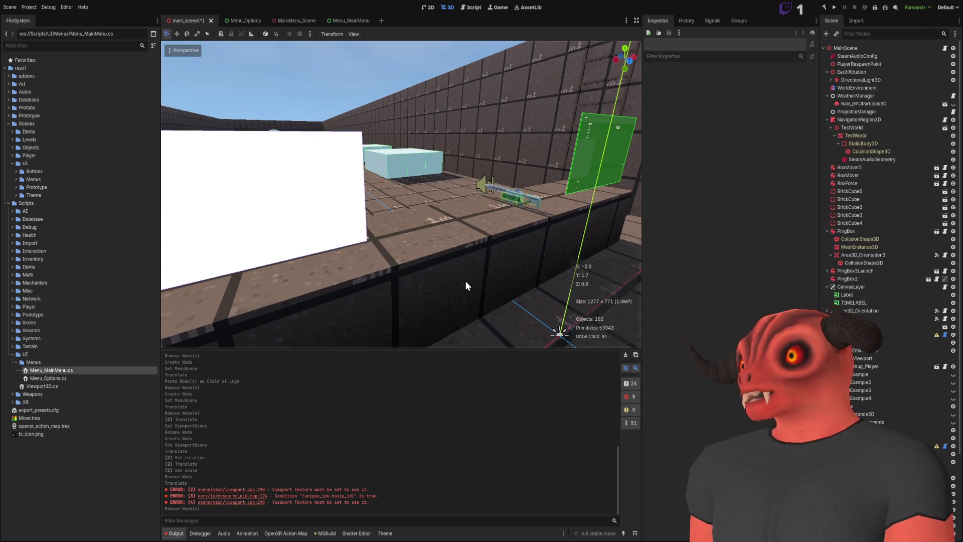
left_click(258, 204)
key("f")
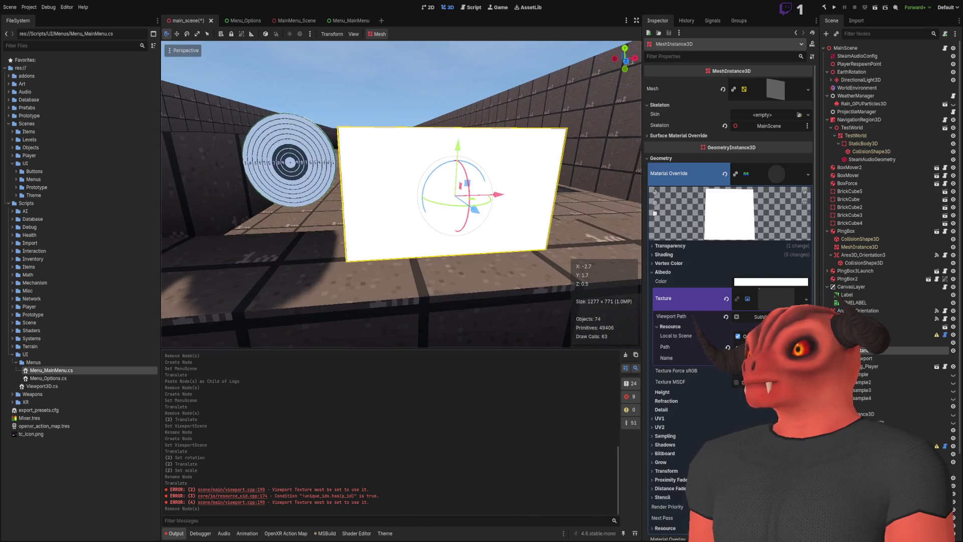
left_click(900, 332)
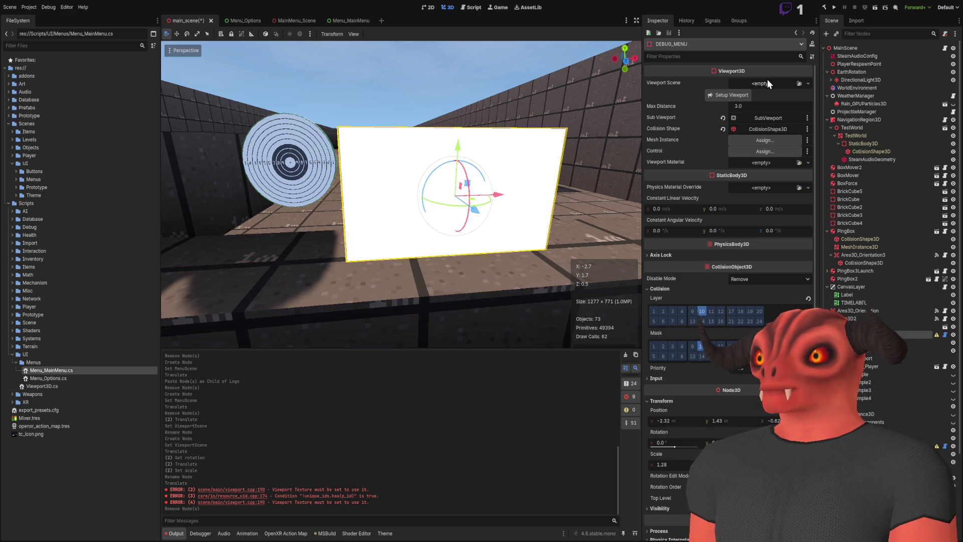
Step: Set DEBUG_MENU's Viewport Scene to Debug_Player.tscn and run Setup Viewport, undoing an accidental deletion
left_click(807, 84)
left_click(780, 151)
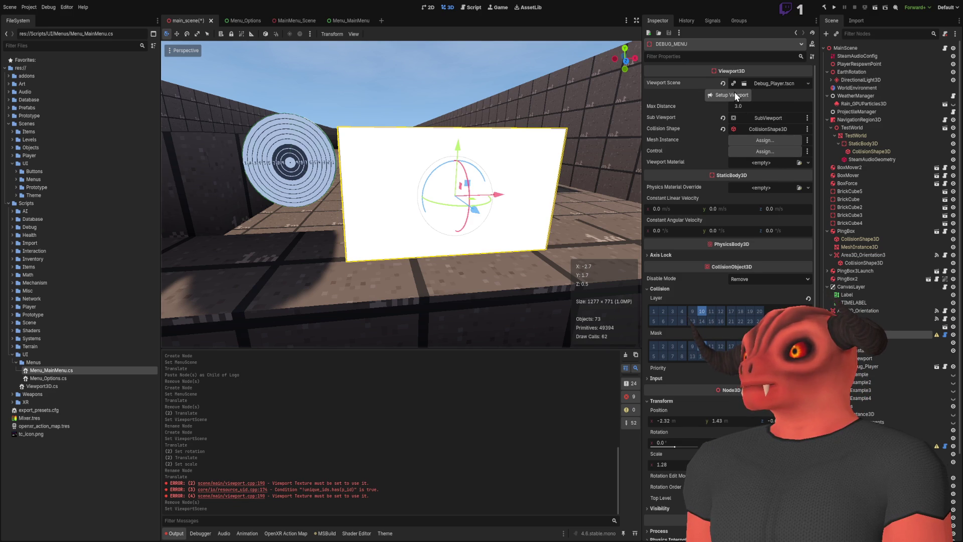
left_click(735, 94)
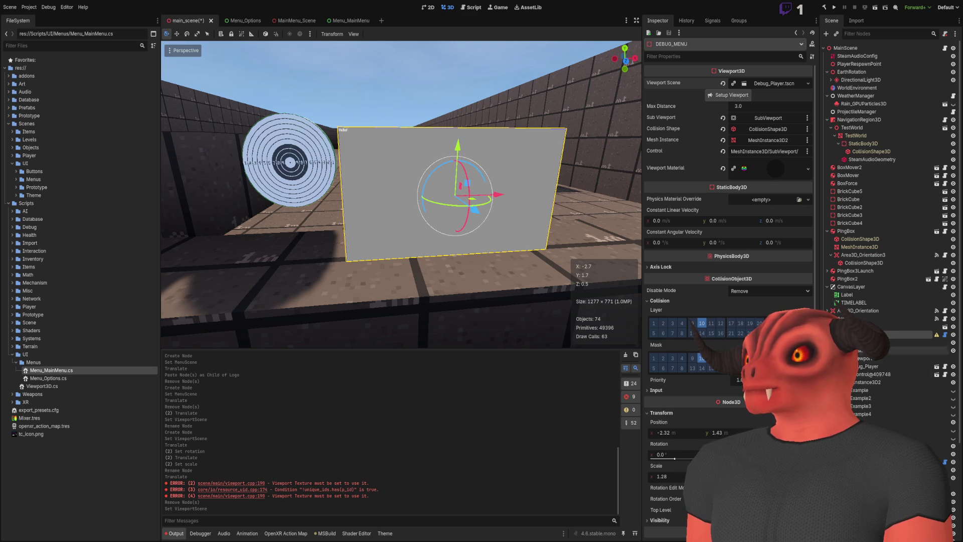
left_click(867, 343)
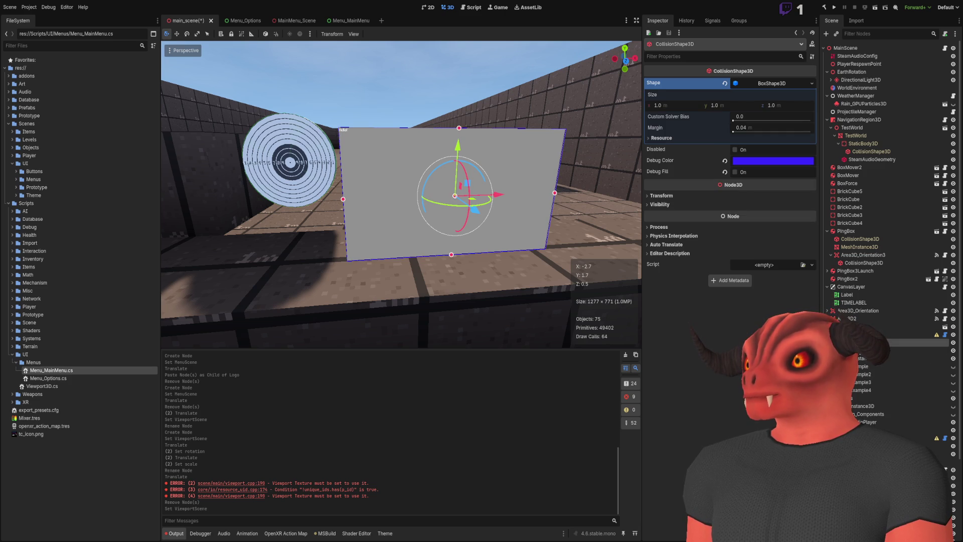
left_click(860, 334)
key("Delete")
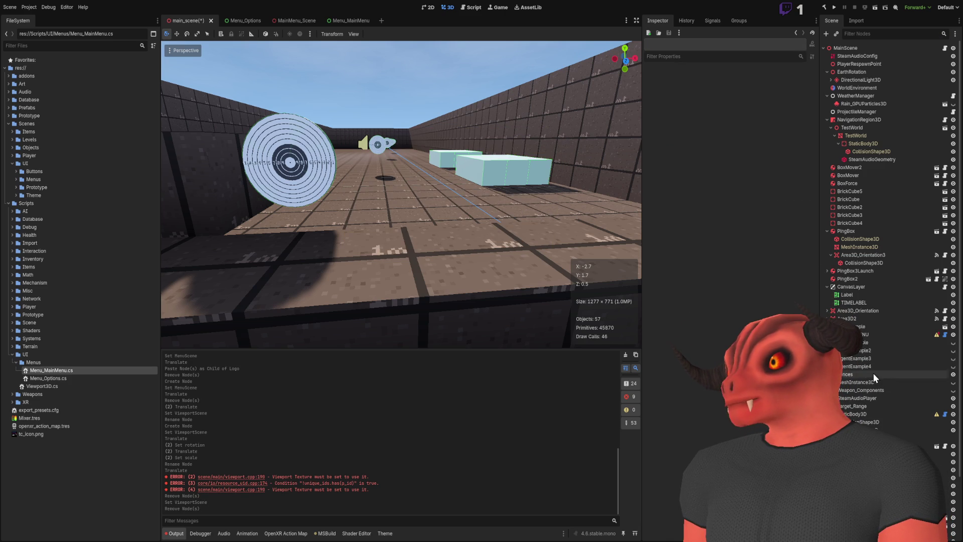
key("ctrl+z")
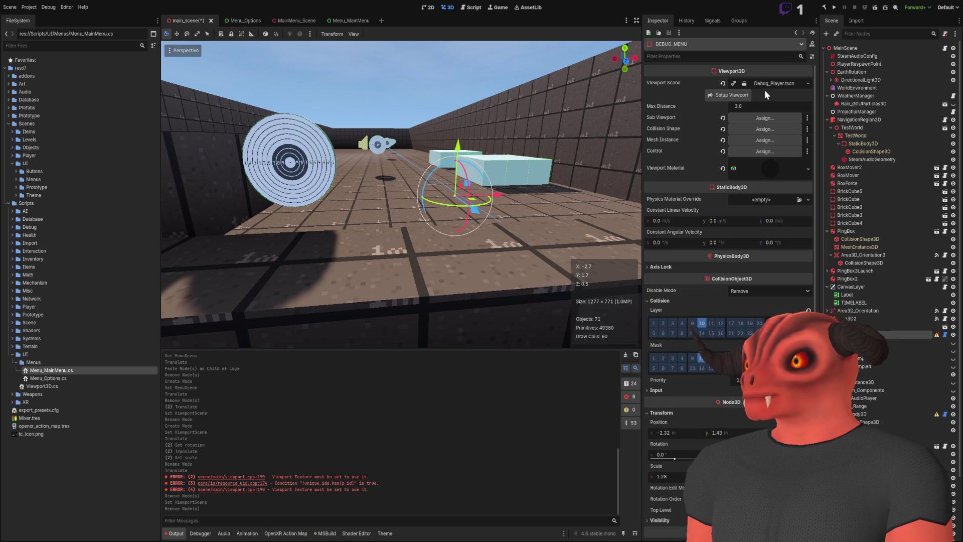
Step: Reset the material, Control, Mesh Instance and Collision Shape references, rerun setup, and save main_scene
left_click(737, 95)
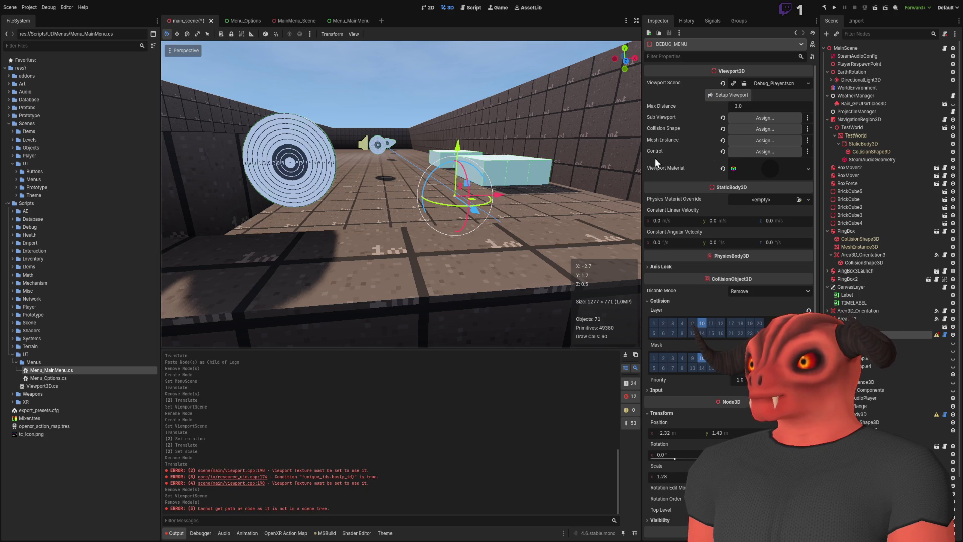
left_click(723, 168)
left_click(723, 151)
left_click(723, 139)
left_click(723, 128)
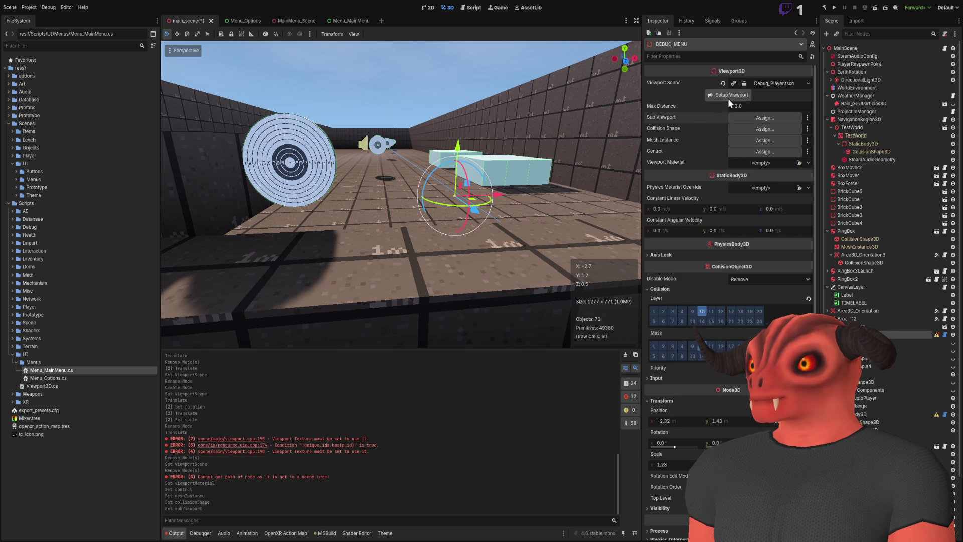
left_click(723, 118)
key("ctrl+s")
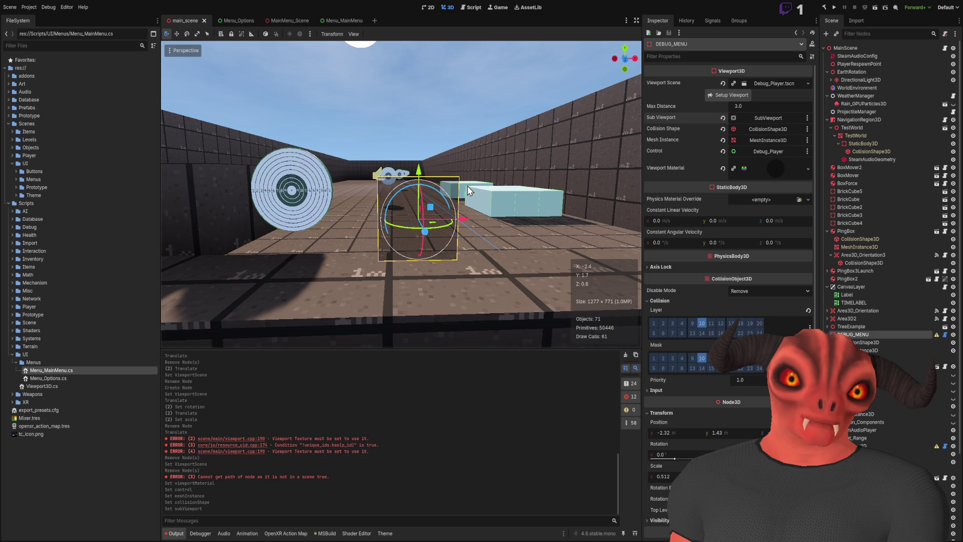
left_click(480, 130)
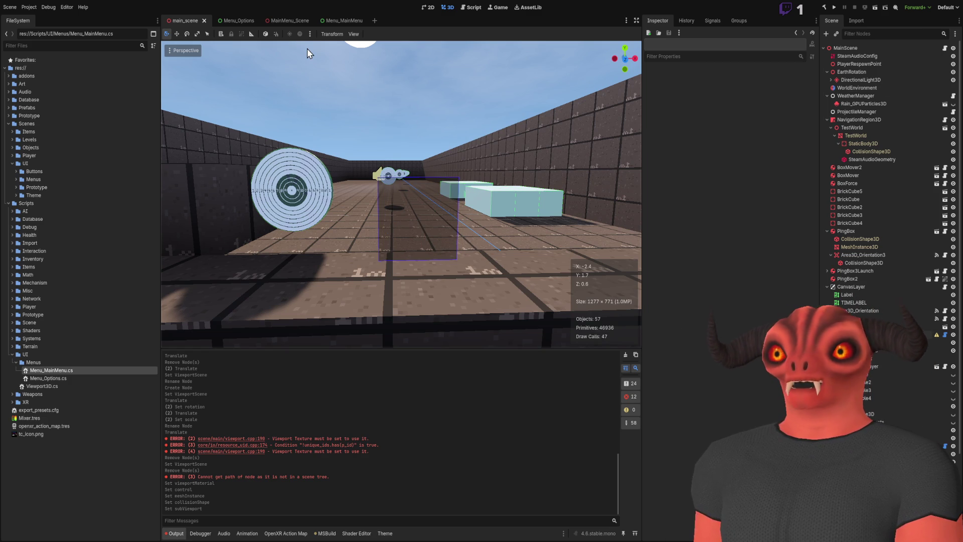
Step: Add an exported Node3D optionsMenu field below spriteDebug in Menu_MainMenu.cs
double_click(50, 370)
scroll(301, 206, "down", 7)
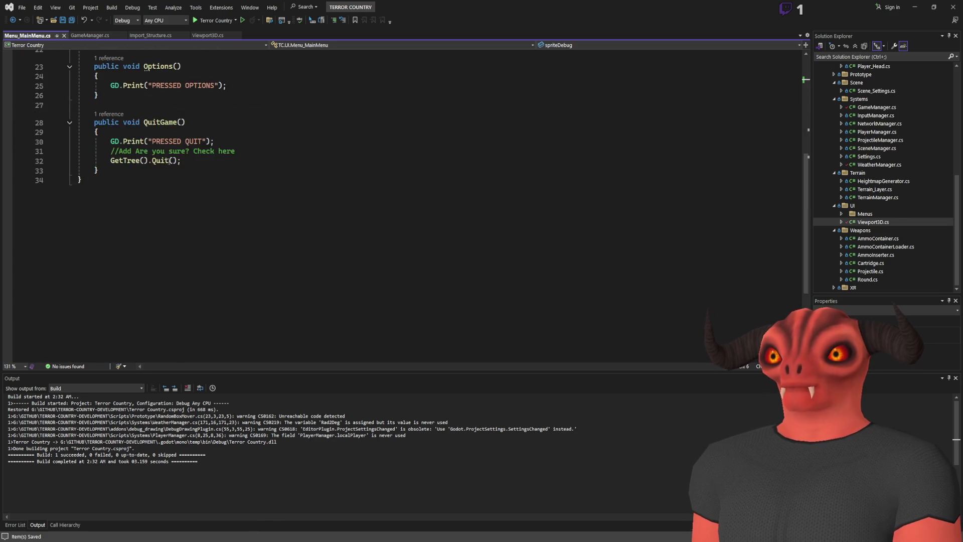
scroll(346, 198, "up", 6)
left_click(304, 97)
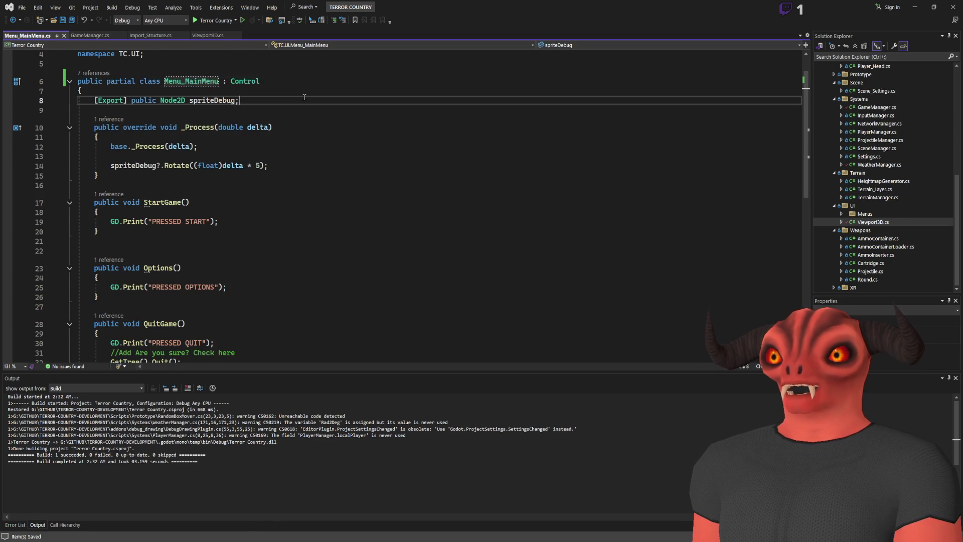
key("Return")
key("Return")
type("Exception[p")
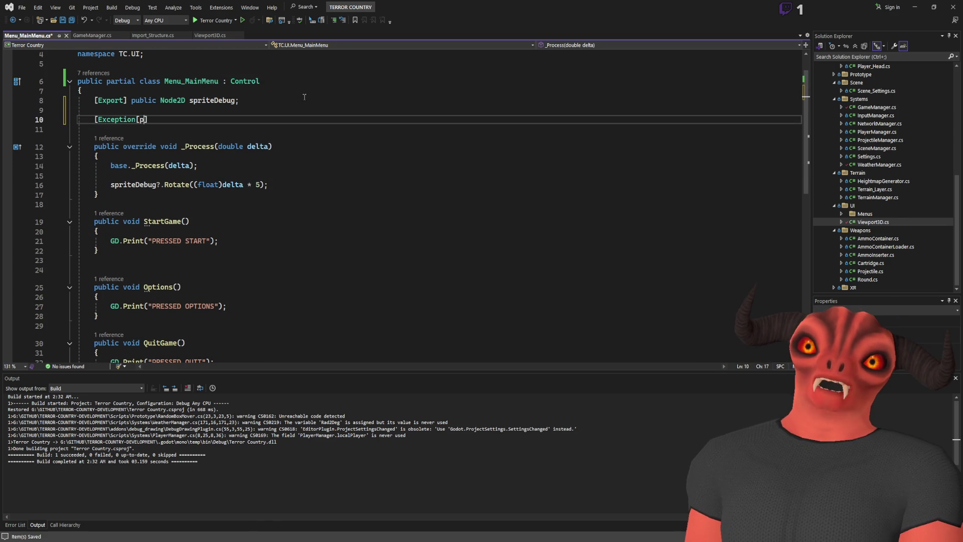
type("t] public Node")
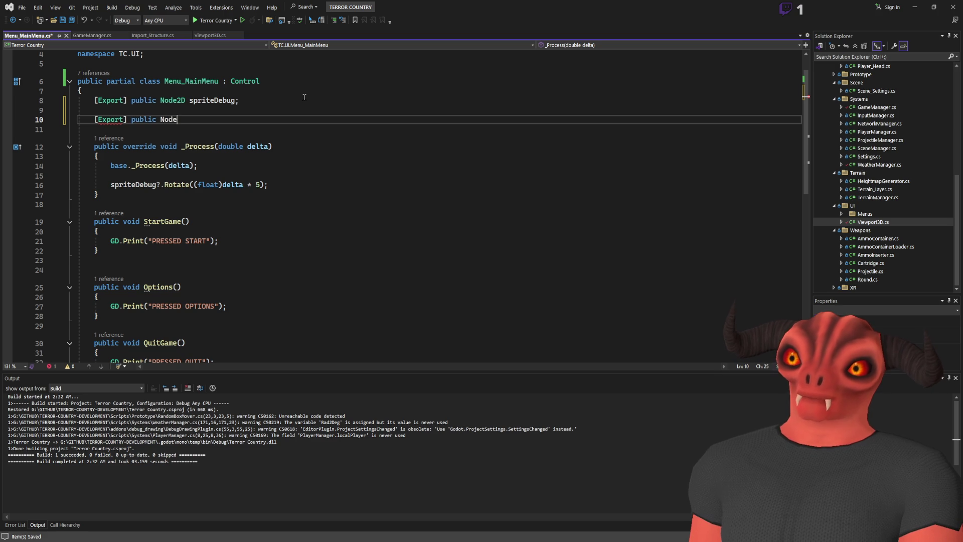
type("3D optionsM")
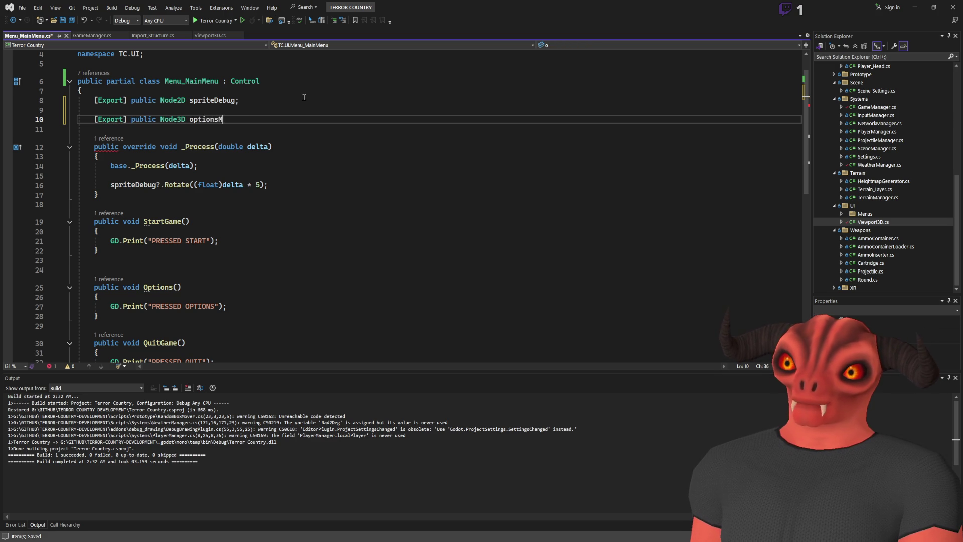
Step: Add optionsMenu.Visible = true; after the PRESSED OPTIONS print in Options()
scroll(251, 125, "down", 6)
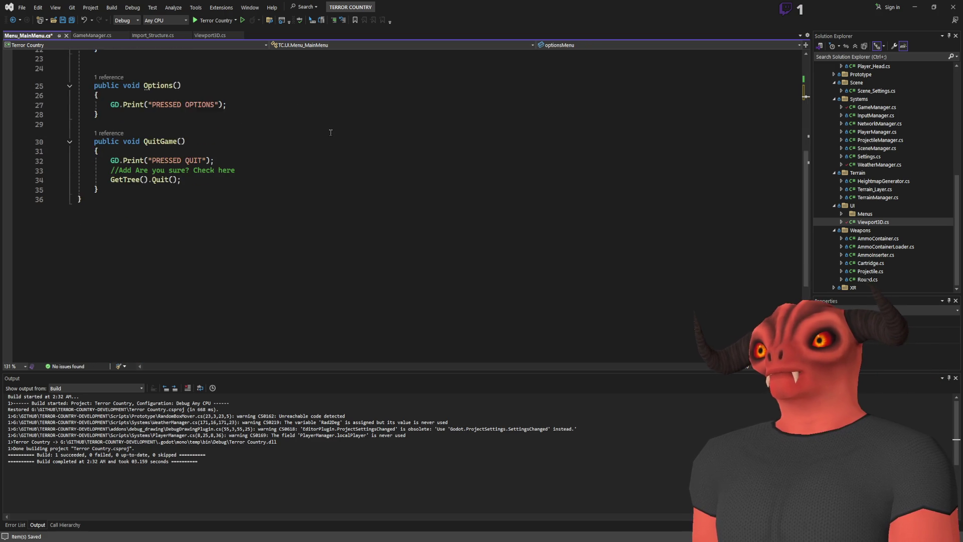
scroll(261, 131, "up", 1)
left_click(265, 133)
key("Return")
type(".e")
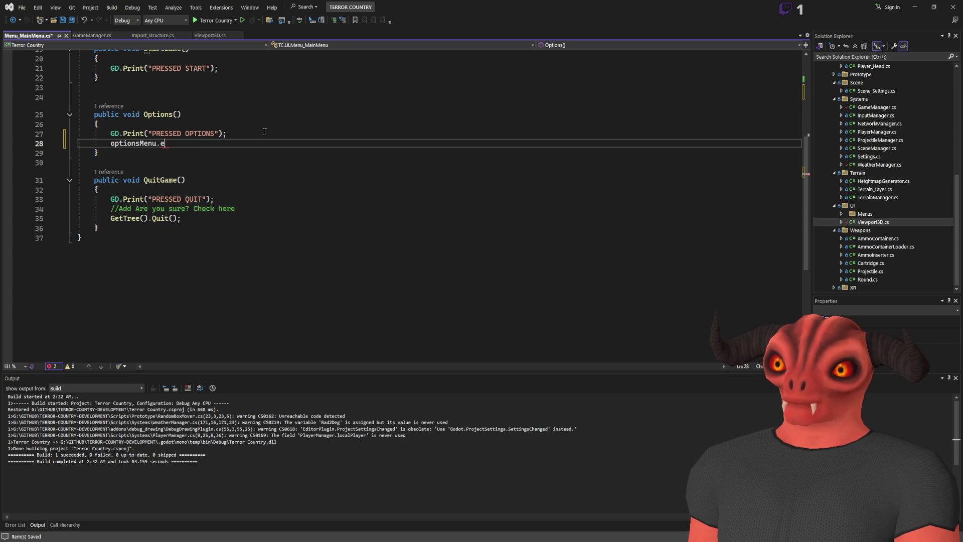
type("ac")
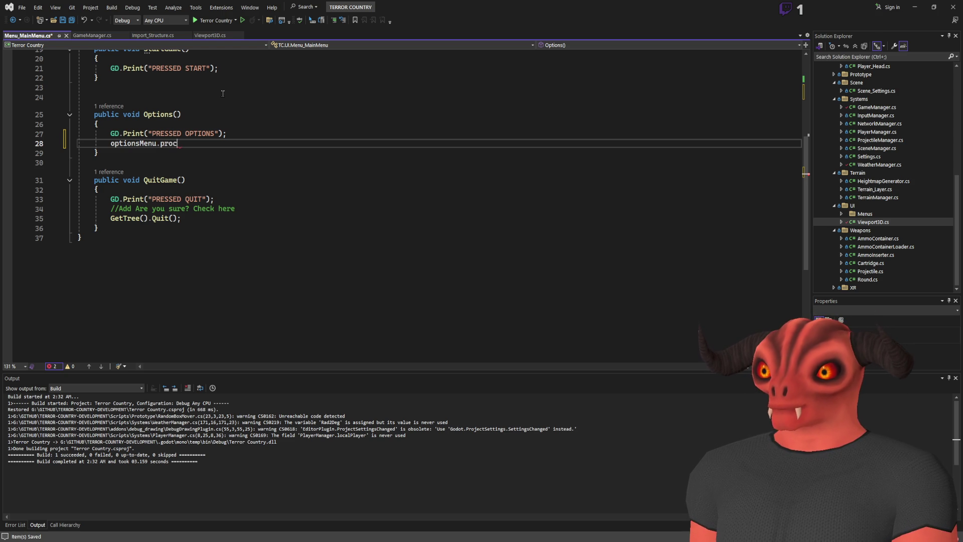
key("alt+Tab")
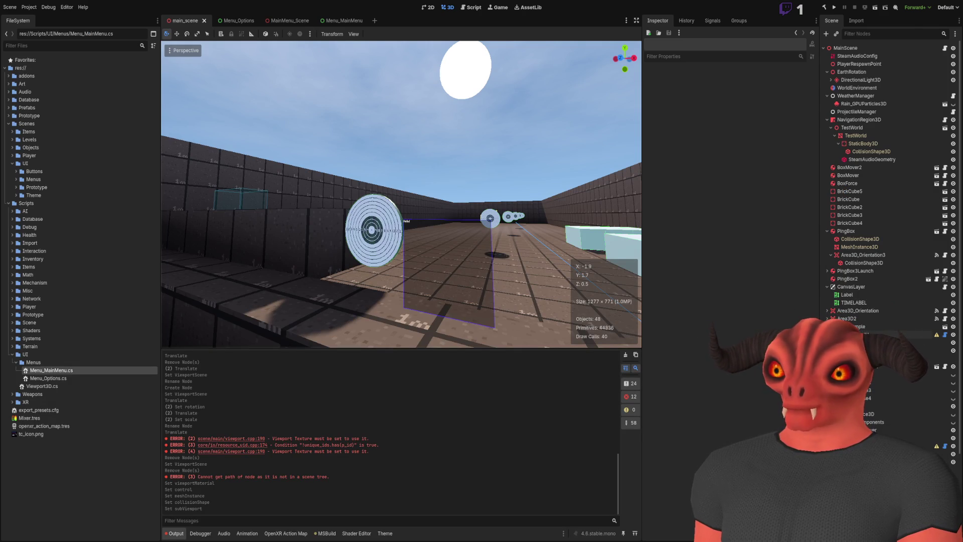
key("alt+Tab")
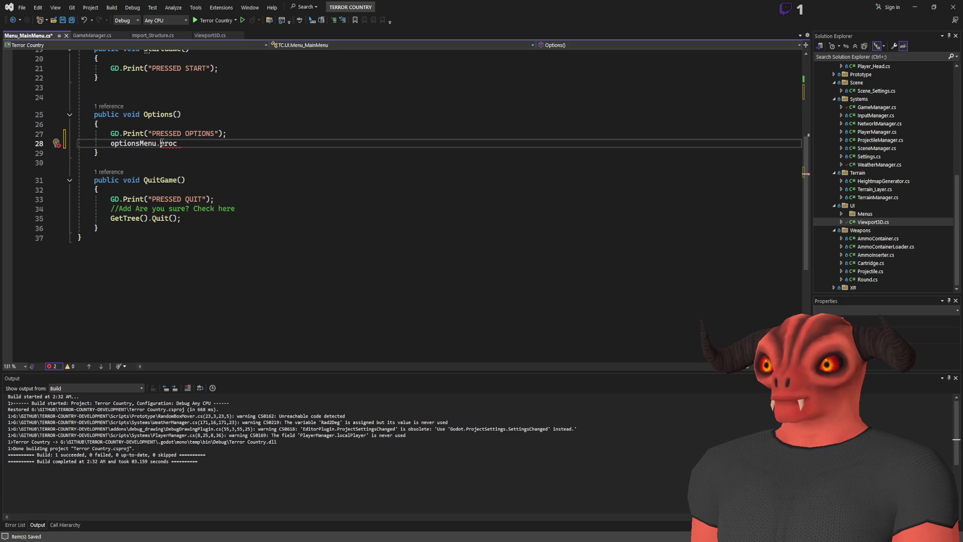
type("sa")
key("BackSpace")
key("BackSpace")
type("= true;")
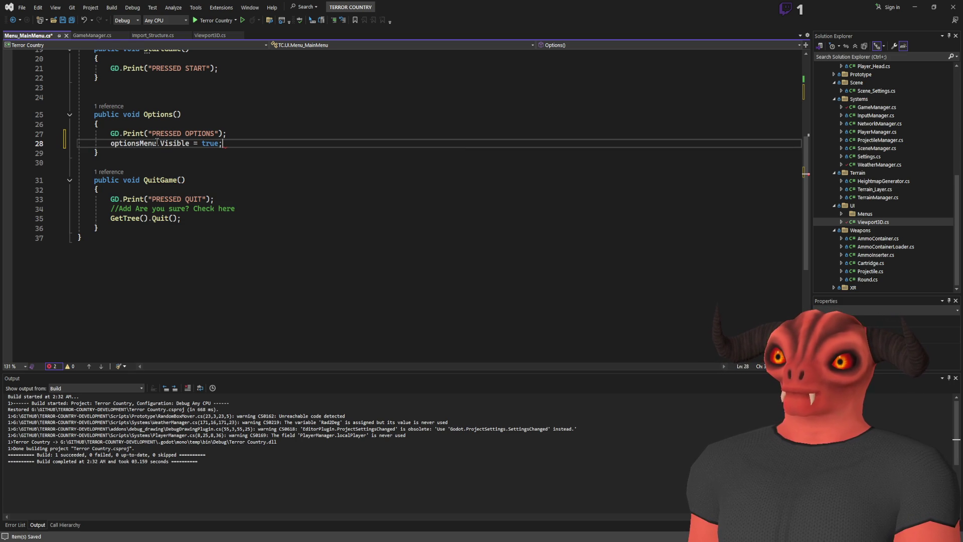
scroll(157, 142, "up", 3)
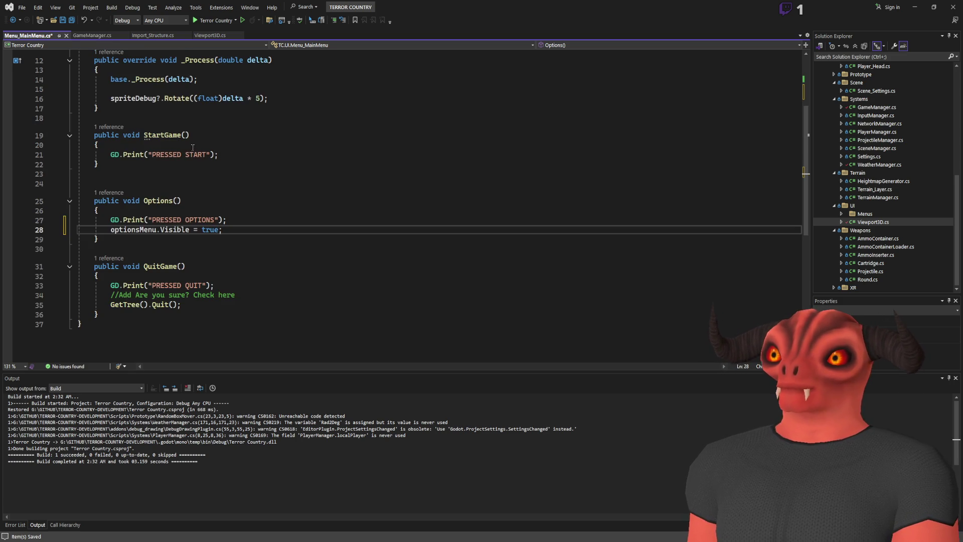
Step: Draft an if on optionsMenu.Visible with duplicated Visible assignments set to true and false
left_click(269, 222)
key("Return")
type("if(")
left_click_drag(111, 239, 193, 239)
key("ctrl+c")
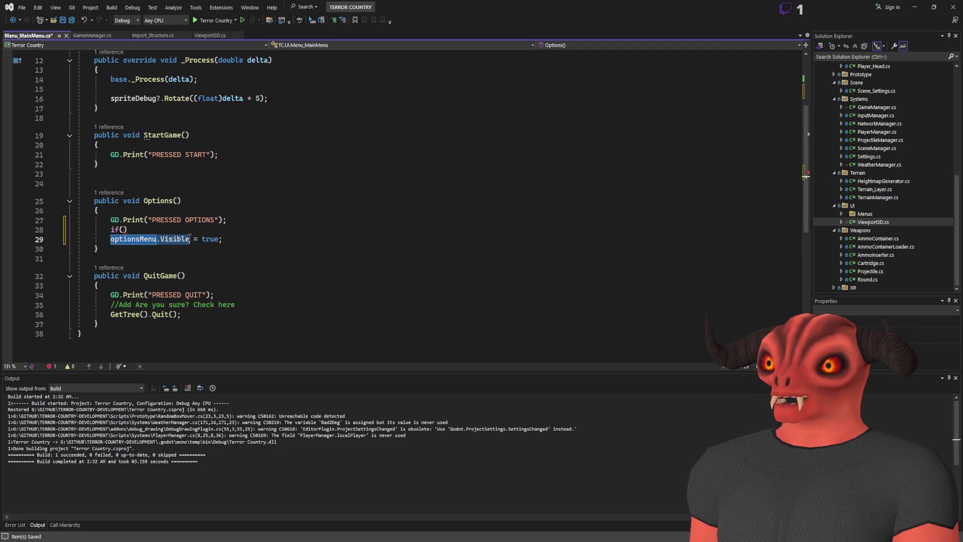
left_click(124, 229)
key("ctrl+v")
triple_click(166, 238)
key("ctrl+d")
double_click(226, 239)
type("false")
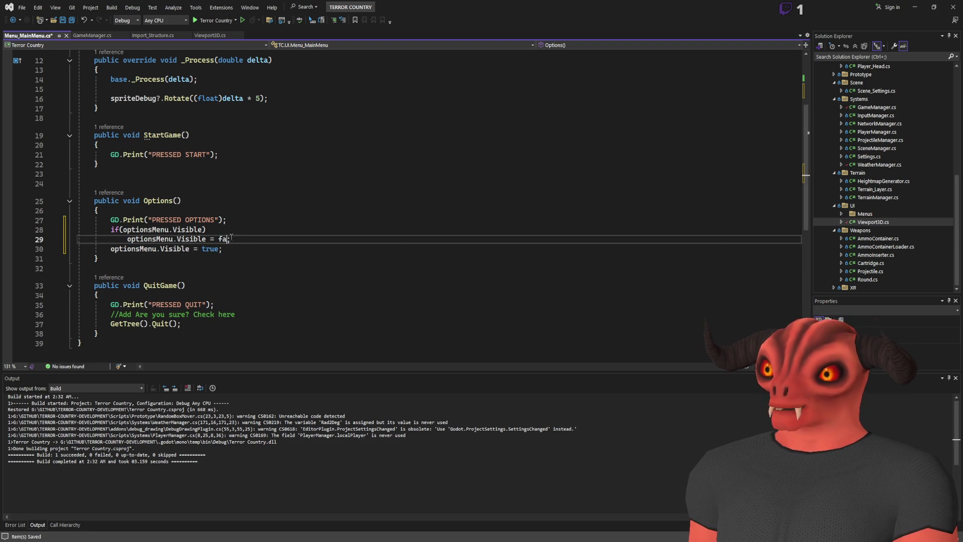
Step: Collapse the drafts into one toggle line: optionsMenu.Visible = !optionsMenu.Visible
left_click(122, 229)
left_click_drag(124, 229, 205, 229)
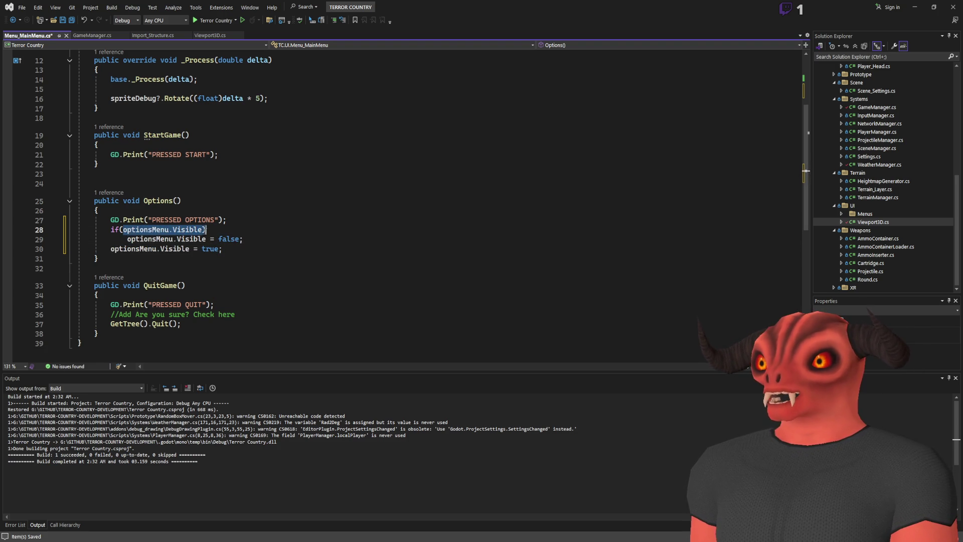
key("ctrl+x")
double_click(221, 239)
key("ctrl+v")
left_click(219, 239)
type("!")
triple_click(221, 248)
key("Delete")
key("shift+Up")
key("shift+End")
key("BackSpace")
left_click(128, 229)
type("!")
Step: Delete the PRESSED OPTIONS print line and the stray leading negation
left_click(243, 221)
key("shift+Up")
key("BackSpace")
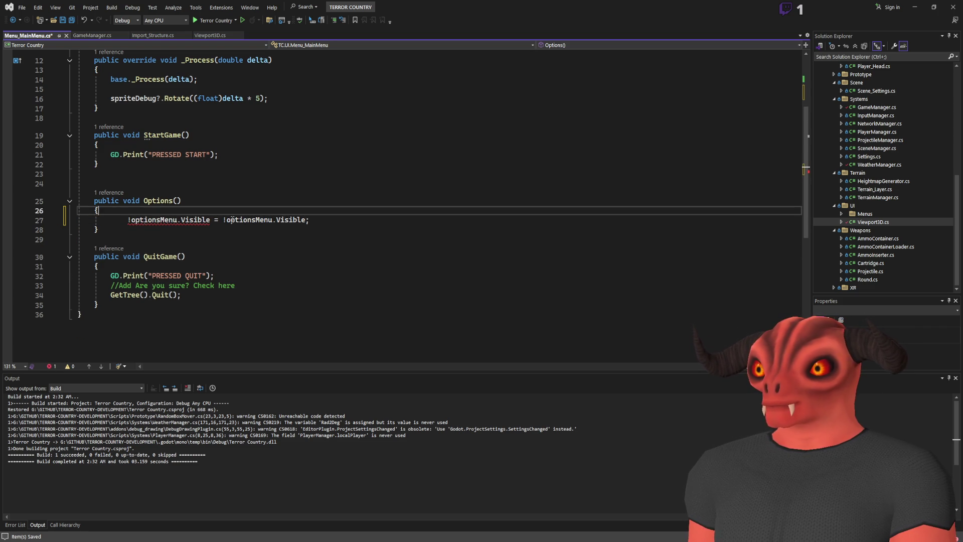
left_click(129, 221)
key("BackSpace")
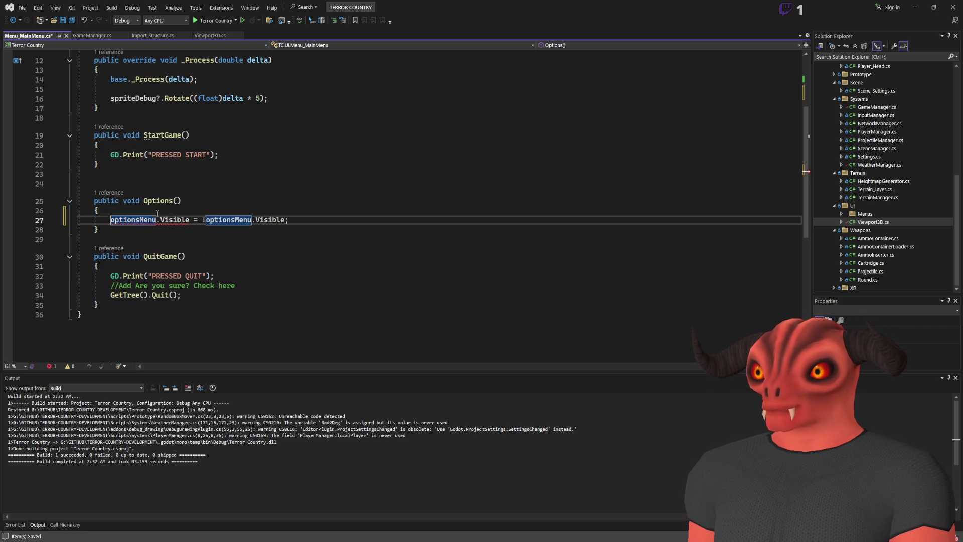
Step: Guard the toggle with if(optionsMenu != null) and save the script
left_click(160, 213)
key("Return")
type("if")
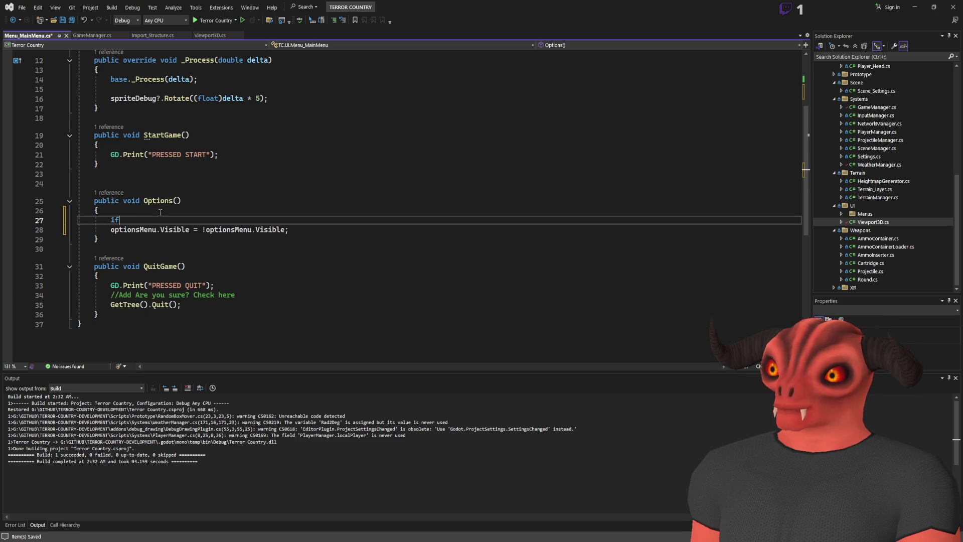
type("(optionsMenu != null")
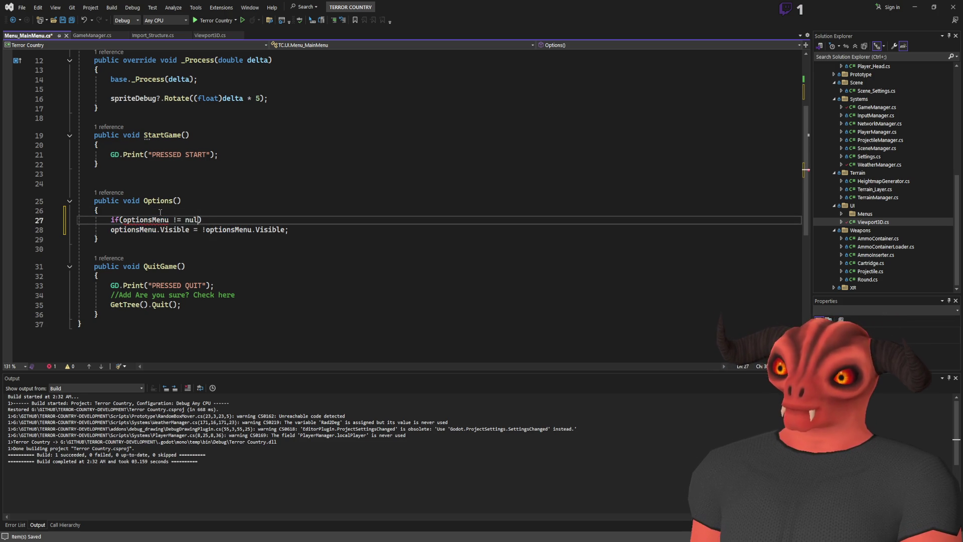
left_click(185, 196)
key("ctrl+s")
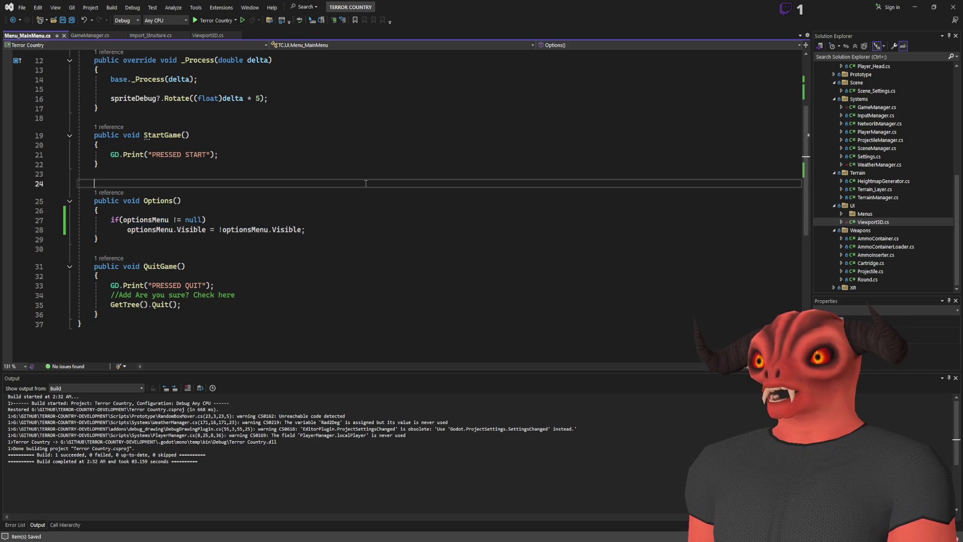
Step: Remove the empty line after the exported fields and save again
scroll(289, 206, "up", 4)
left_click(266, 129)
key("Delete")
key("ctrl+s")
Step: Glance at the Godot editor, re-check the script, then return to Godot
key("alt+Tab")
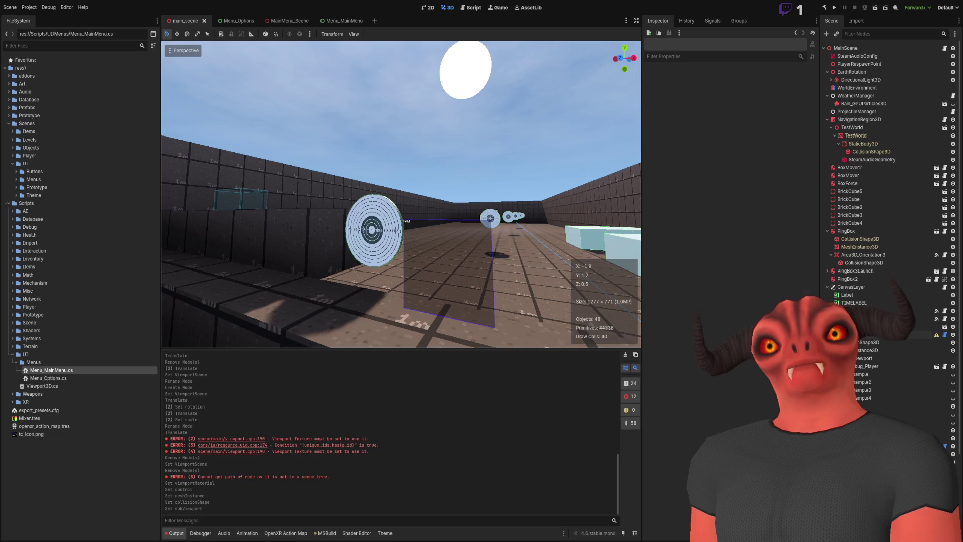
key("alt+Tab")
scroll(401, 201, "down", 4)
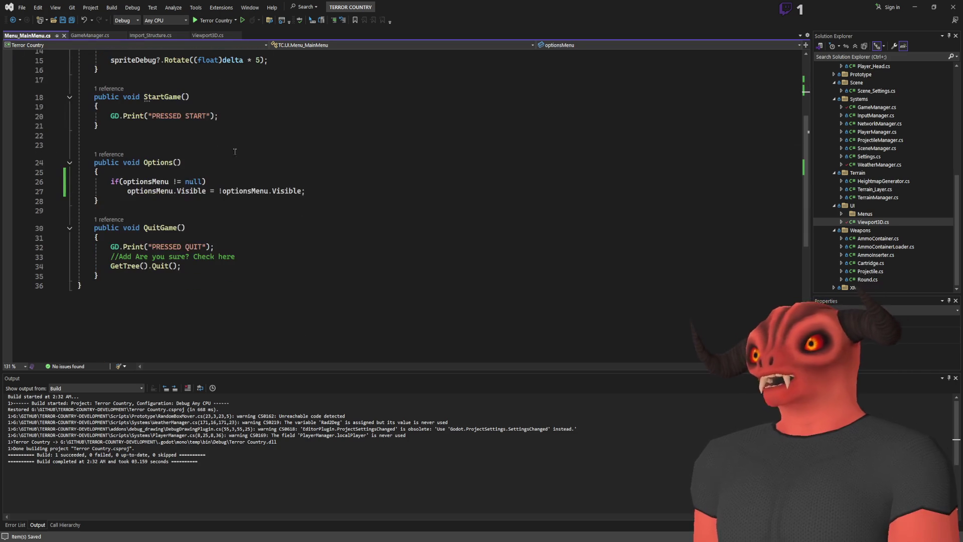
scroll(173, 258, "up", 4)
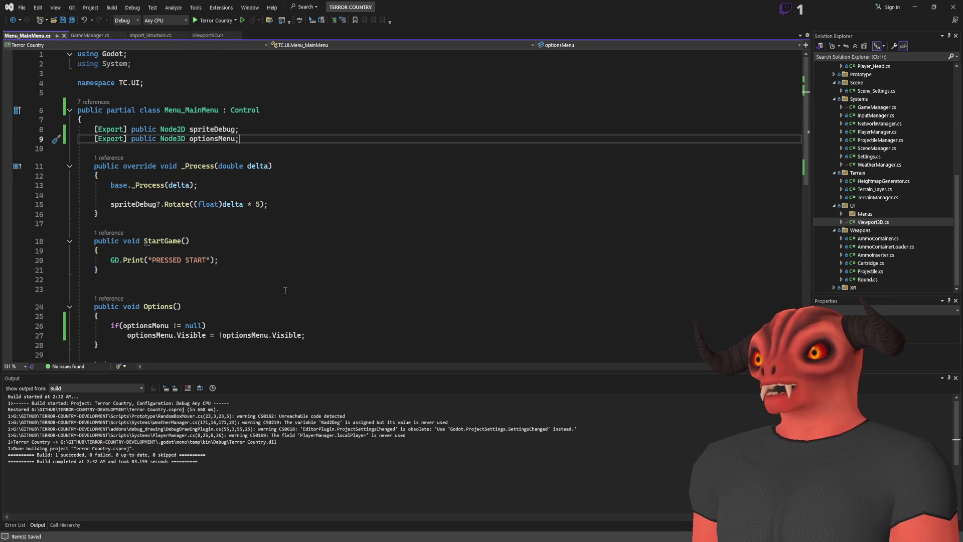
key("alt+Tab")
Step: Build the project and inspect Options_Button in the Menu_MainMenu scene before returning to MainMenu_Scene
left_click(885, 8)
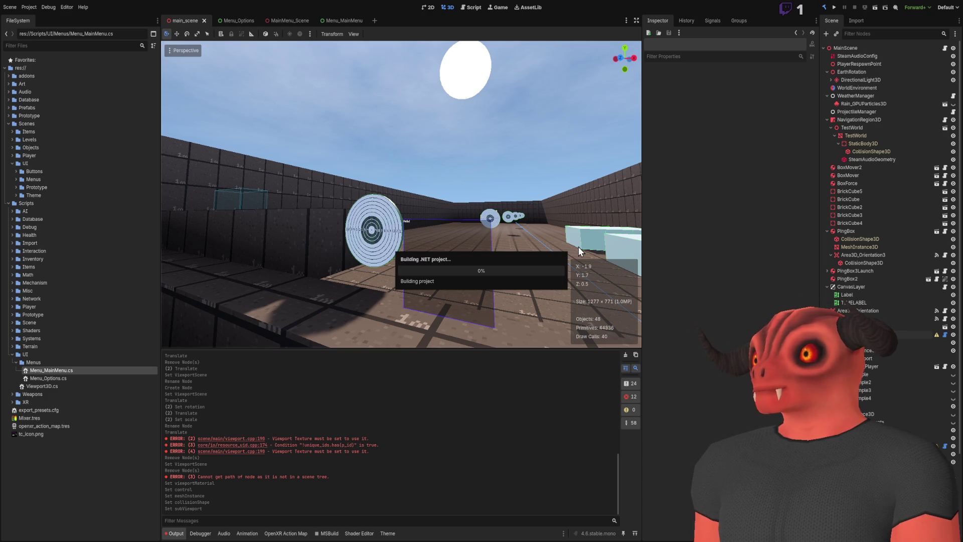
left_click(325, 21)
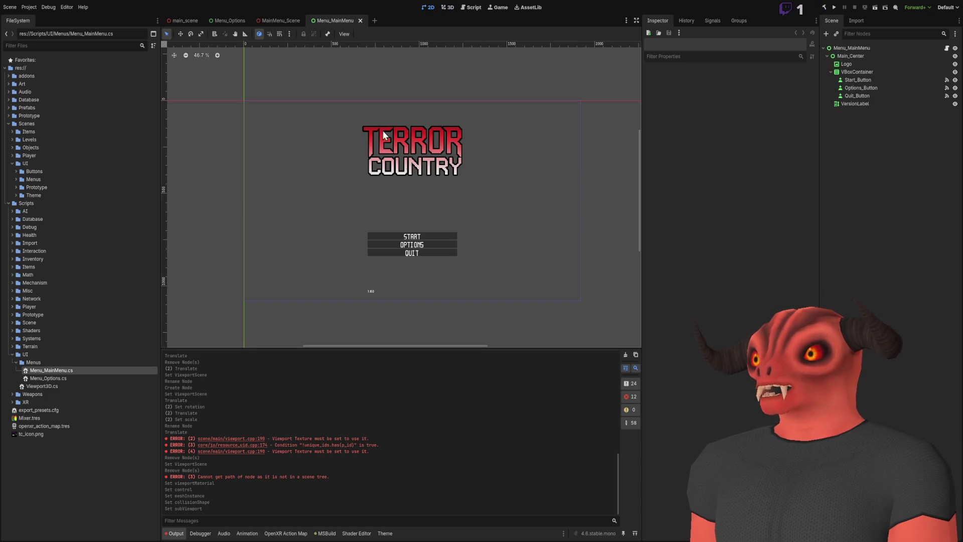
left_click(443, 245)
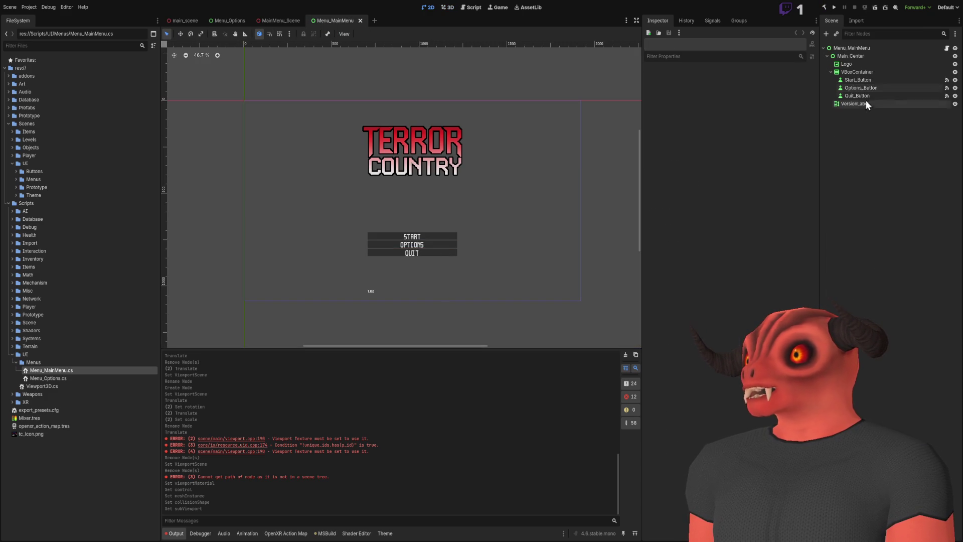
left_click(275, 21)
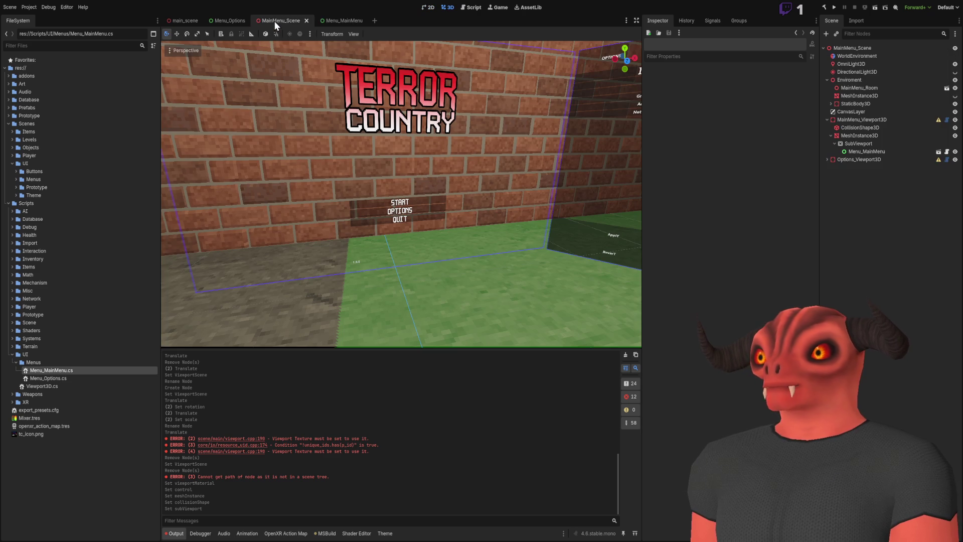
Step: Assign Options_Viewport3D to Menu_MainMenu's Options Menu field and frame the panel
left_click(877, 152)
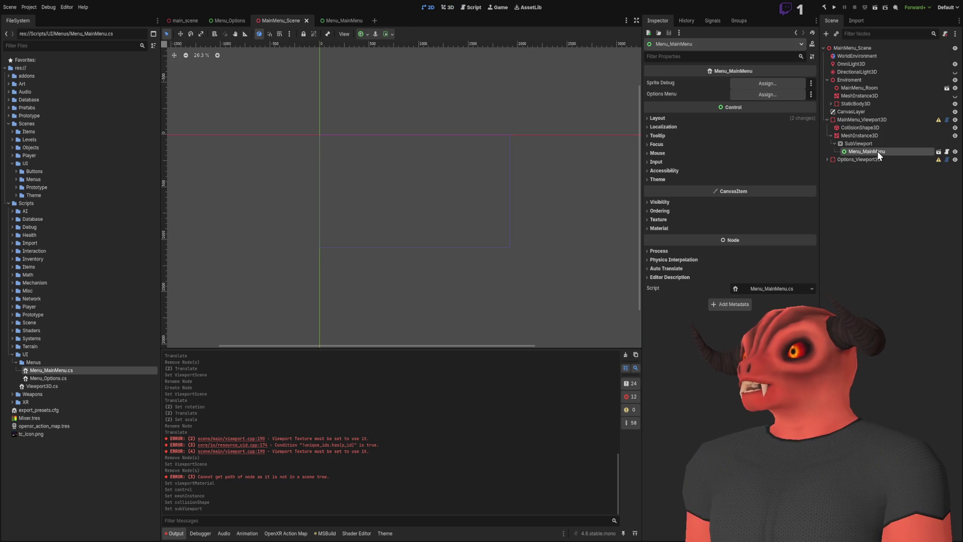
left_click(447, 7)
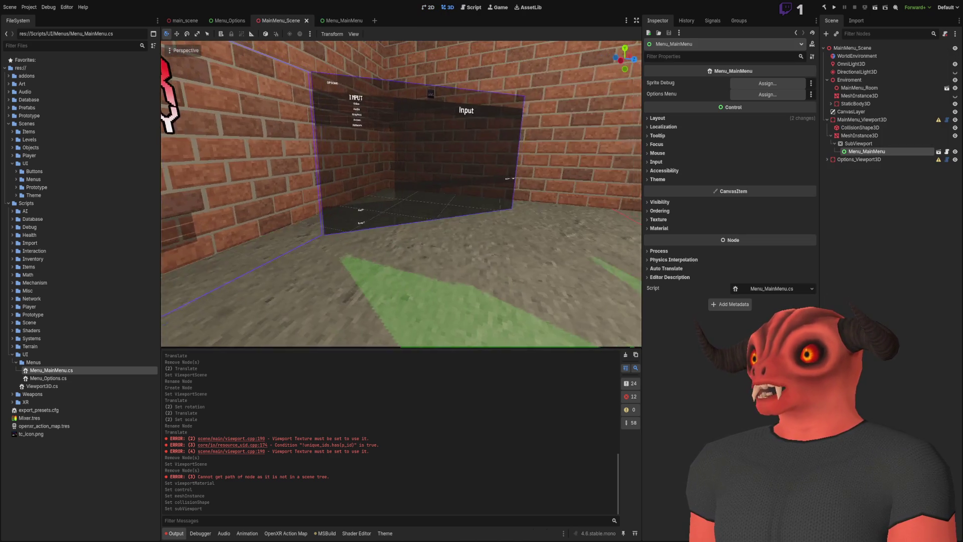
left_click_drag(852, 160, 769, 96)
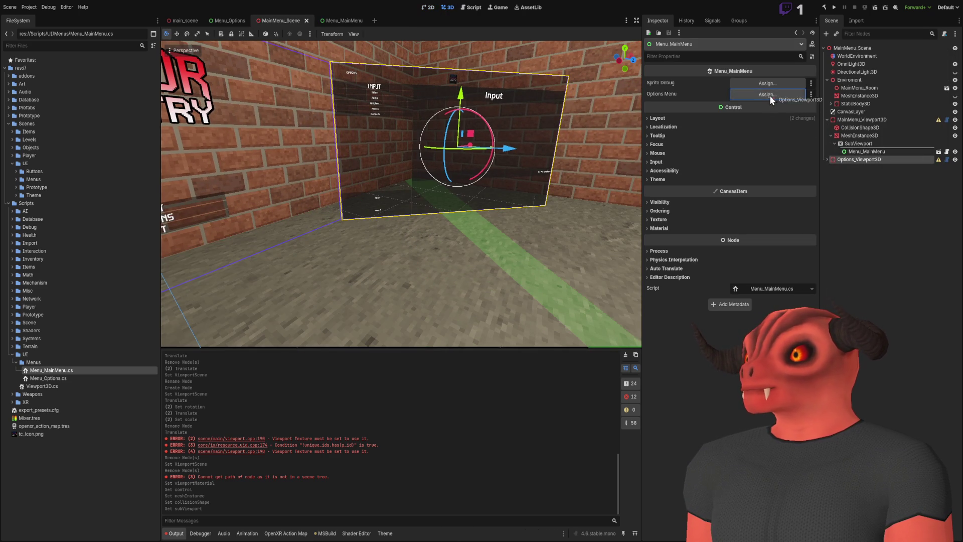
key("f")
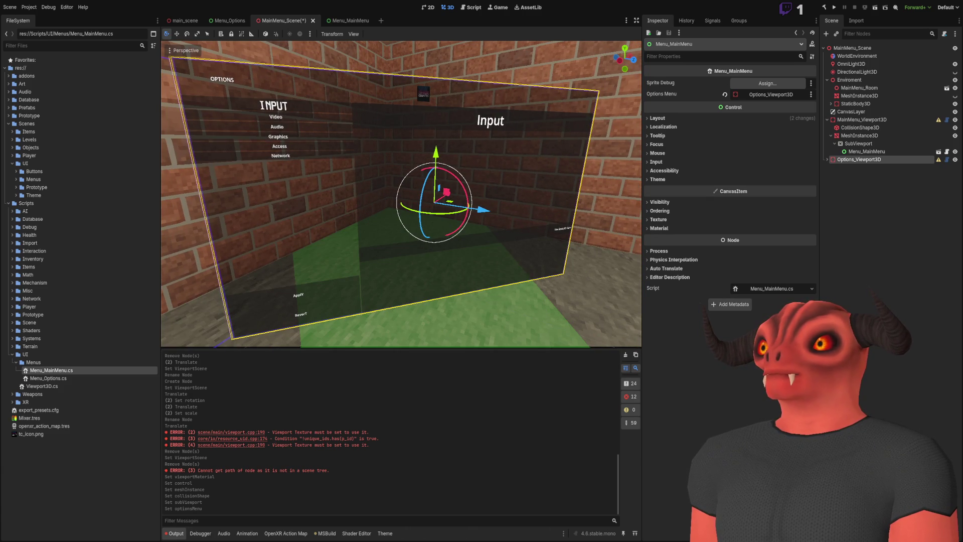
Step: Hide the Options_Viewport3D panel and save MainMenu_Scene
left_click(918, 223)
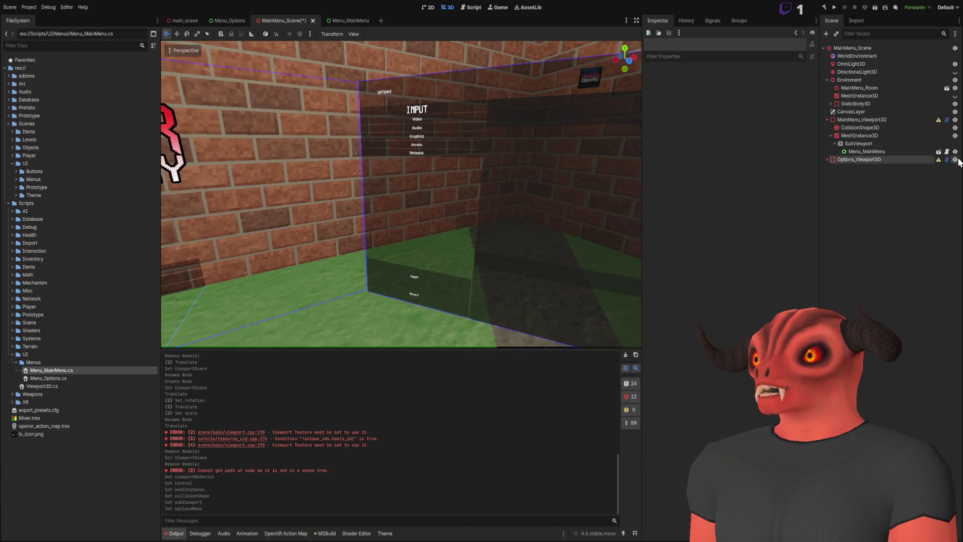
left_click(955, 160)
key("ctrl+s")
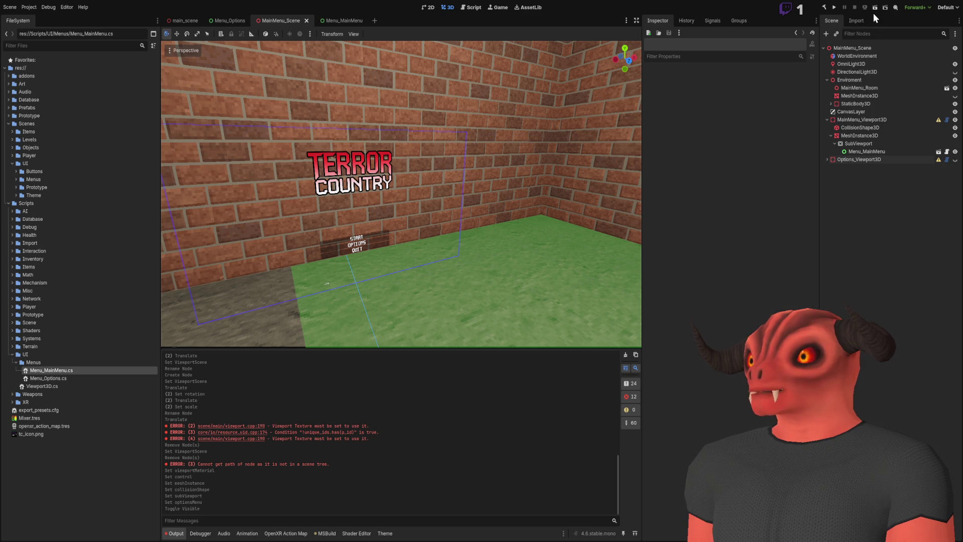
Step: Run MainMenu_Scene with F6, review the four debugger errors, then run it again
key("F6")
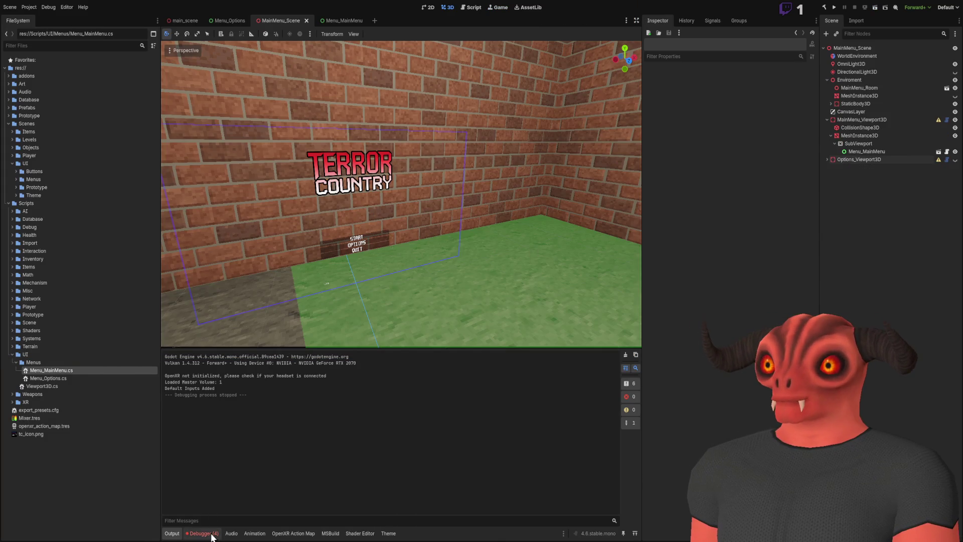
left_click(202, 533)
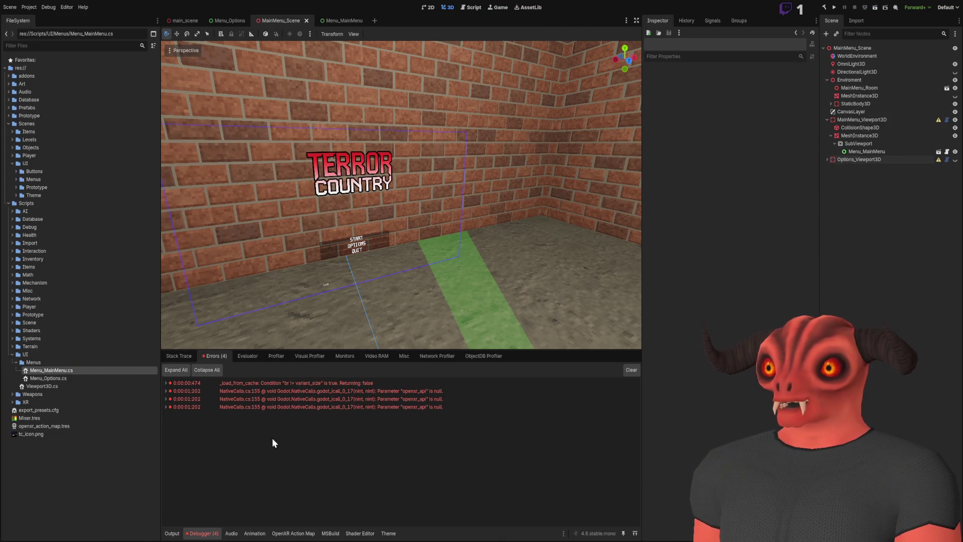
left_click(172, 533)
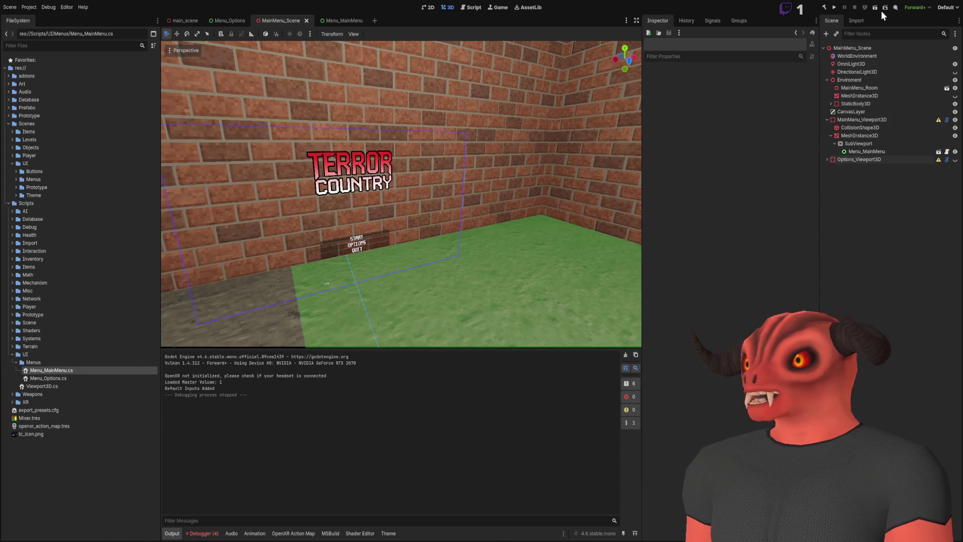
key("F6")
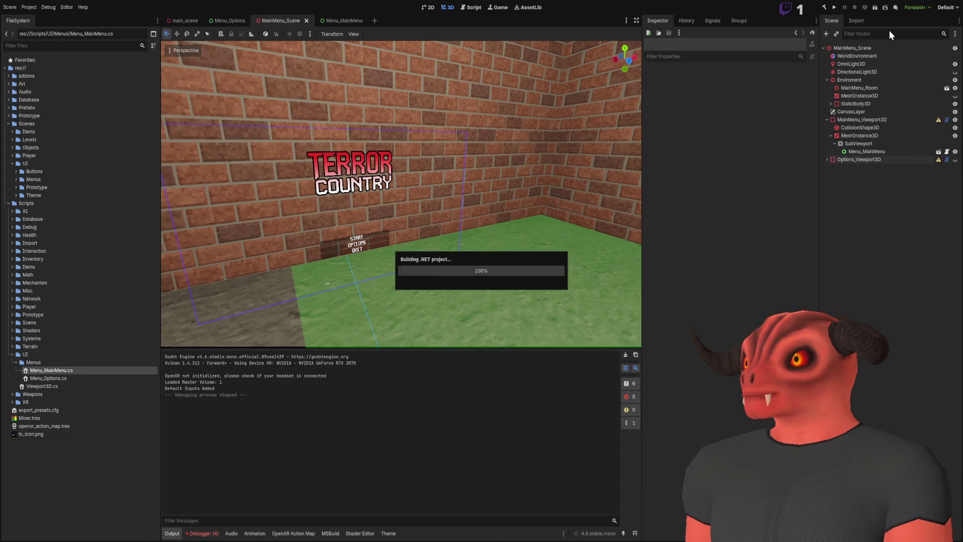
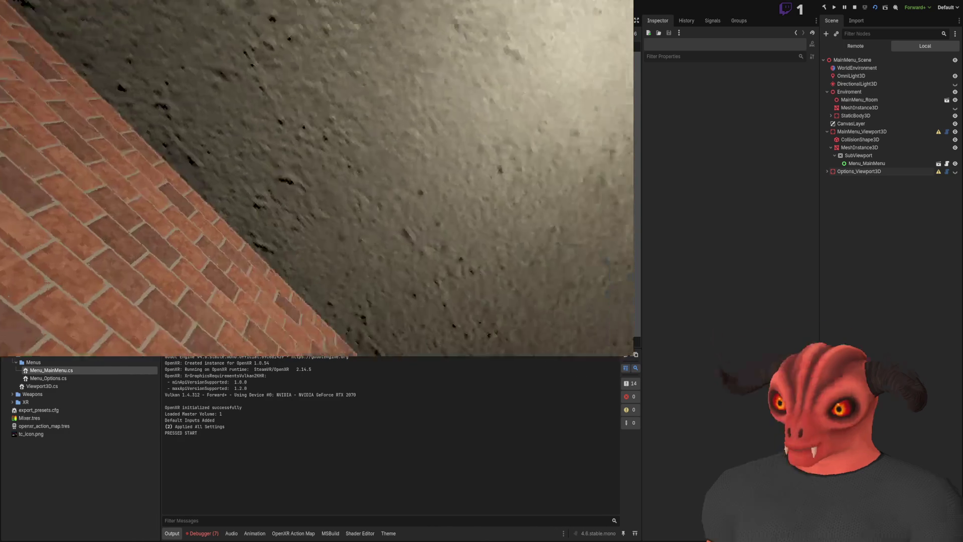
Step: Stop the running game so the main menu scene is back in the editor, then bring up Menu_MainMenu.cs
key("F8")
scroll(427, 200, "up", 5)
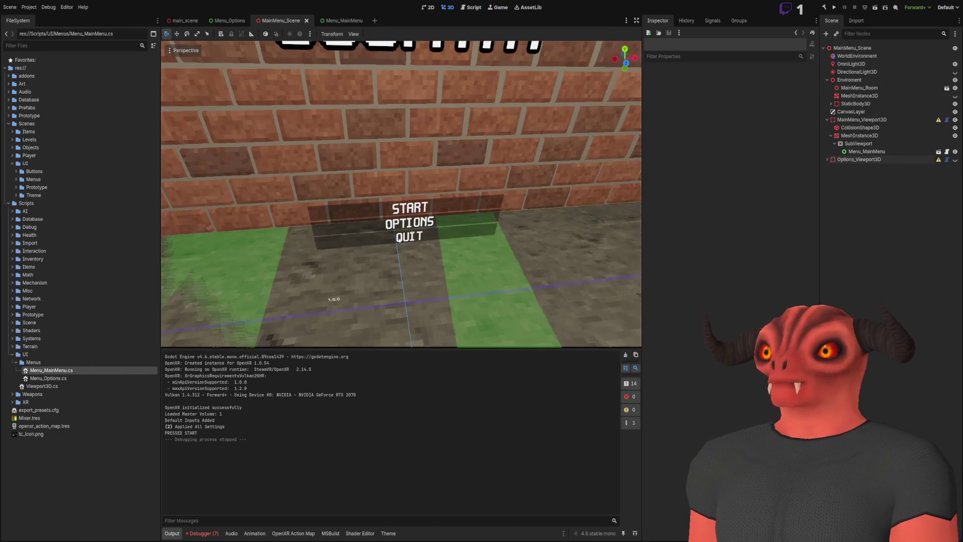
left_click(427, 203)
left_click(847, 276)
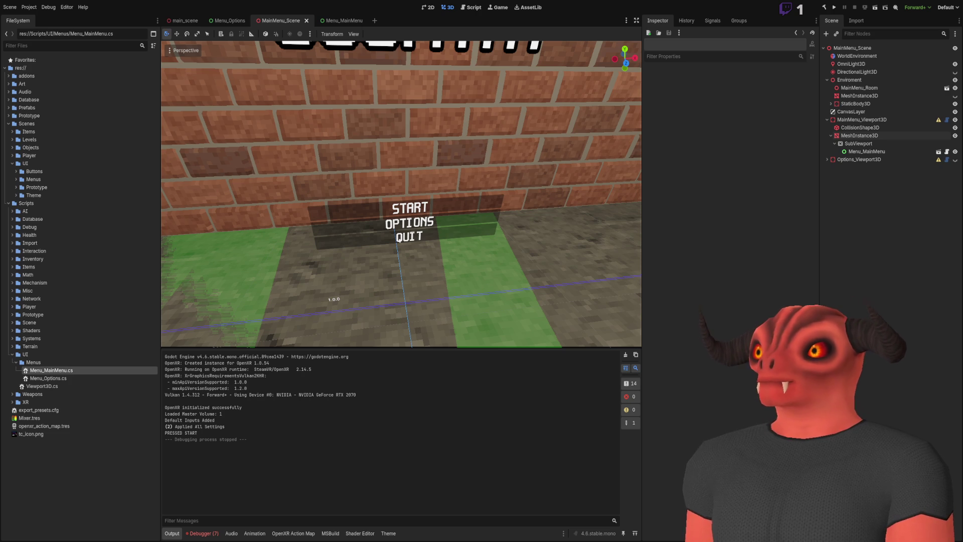
key("alt+Tab")
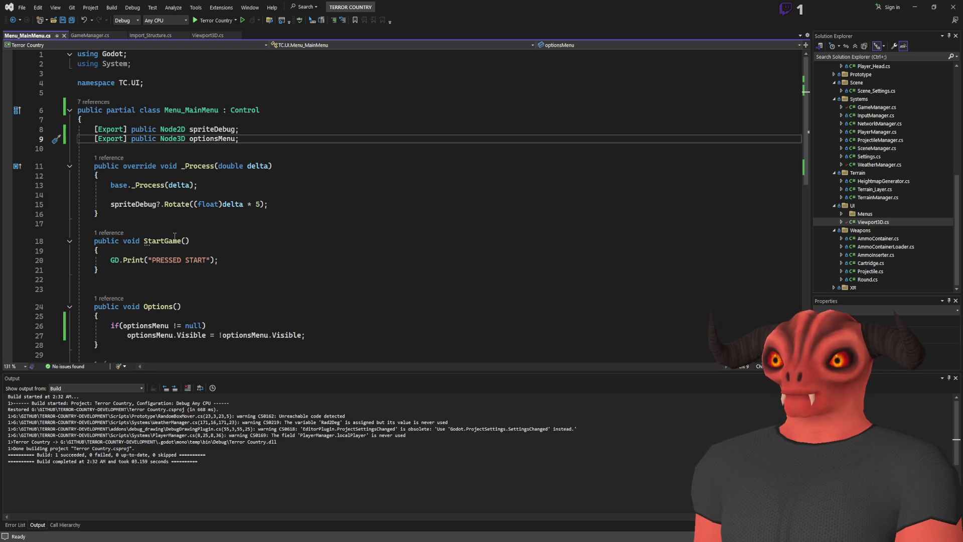
Step: Add an exported field '[Export] public PackedScene testScene;' below the optionsMenu declaration
key("ctrl+z")
key("ctrl+z")
key("ctrl+z")
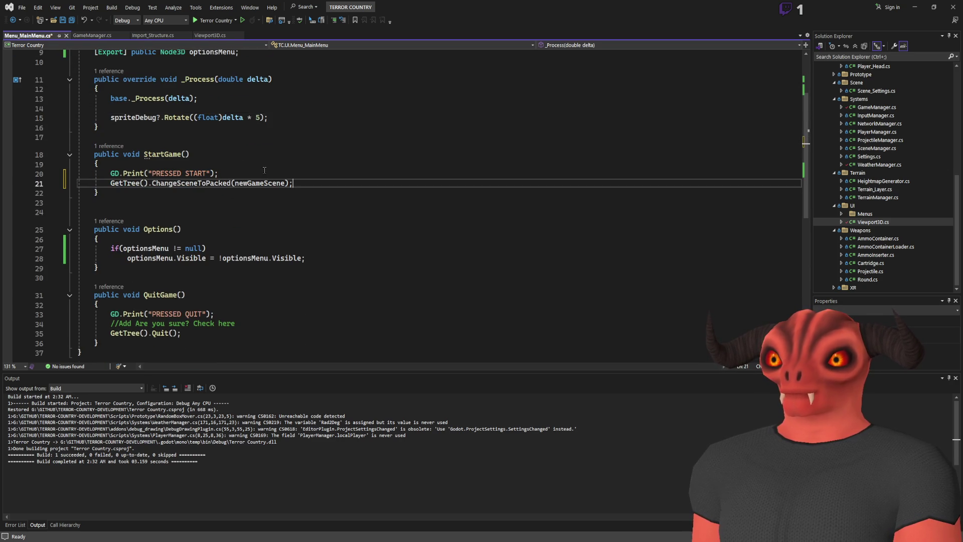
scroll(260, 160, "up", 3)
left_click(255, 138)
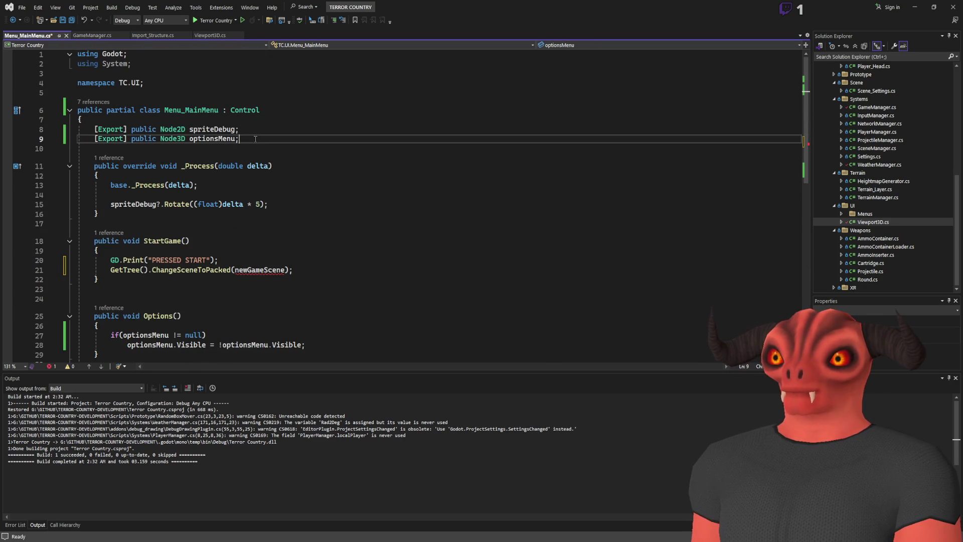
key("Return")
key("Return")
type("[Exp")
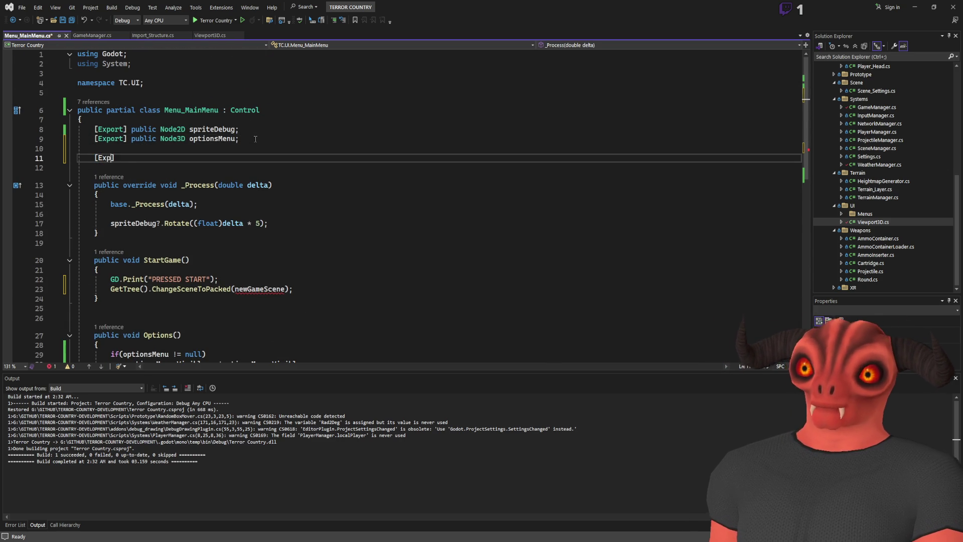
type("ort]")
type("blic PackedScene ")
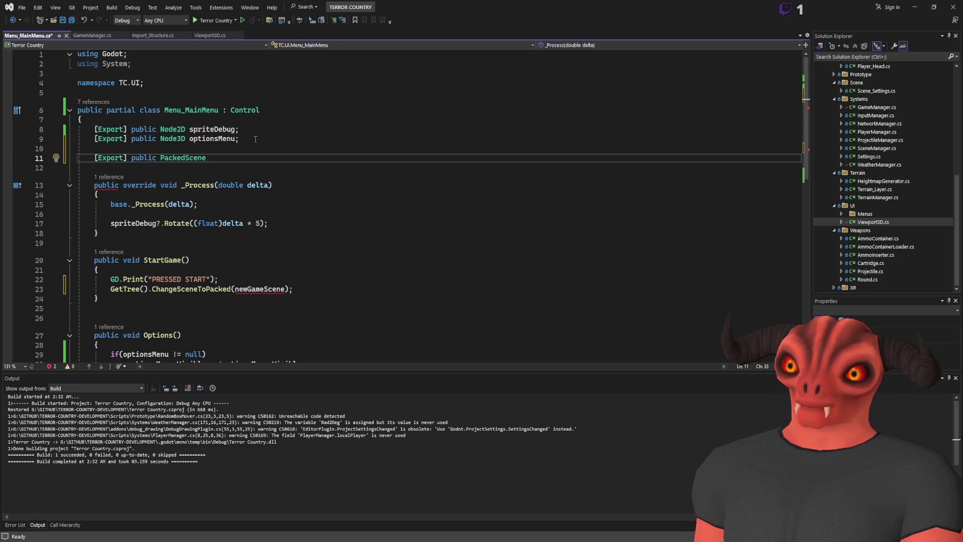
type("testScene;")
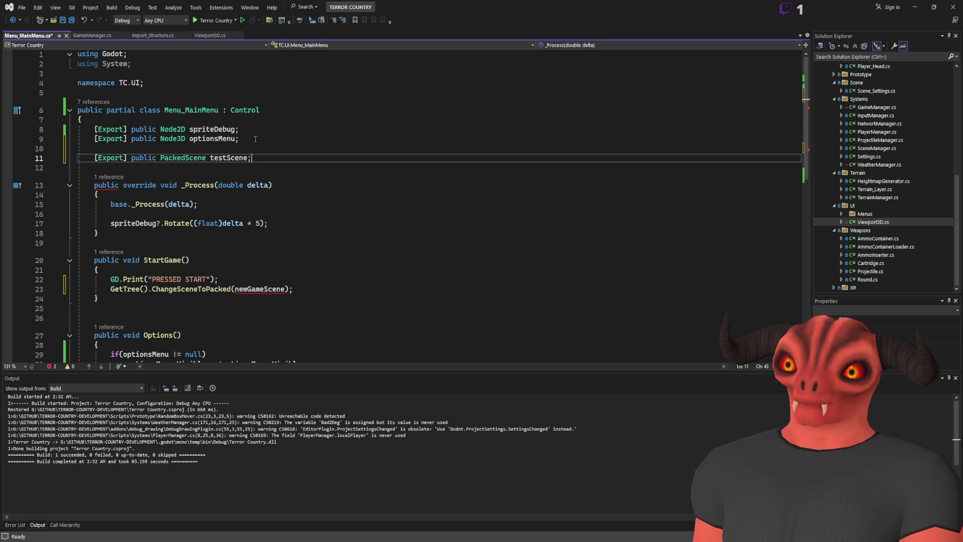
Step: Make StartGame call GetTree().ChangeSceneToPacked(testScene) and save the script
double_click(229, 157)
key("ctrl+c")
double_click(261, 288)
key("ctrl+v")
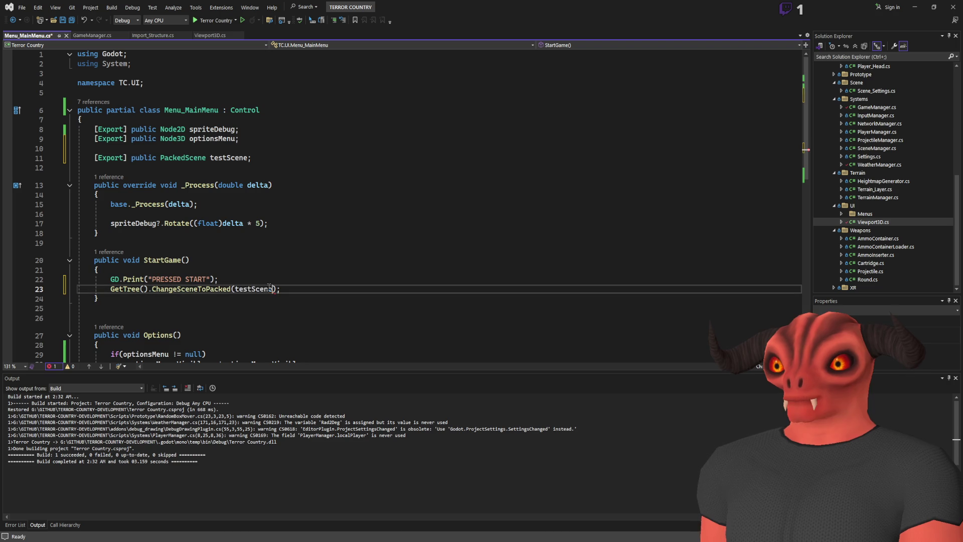
key("ctrl+s")
Step: Comment out the GD.Print line and build the project
key("Up")
key("Home")
type("//")
key("ctrl+shift+b")
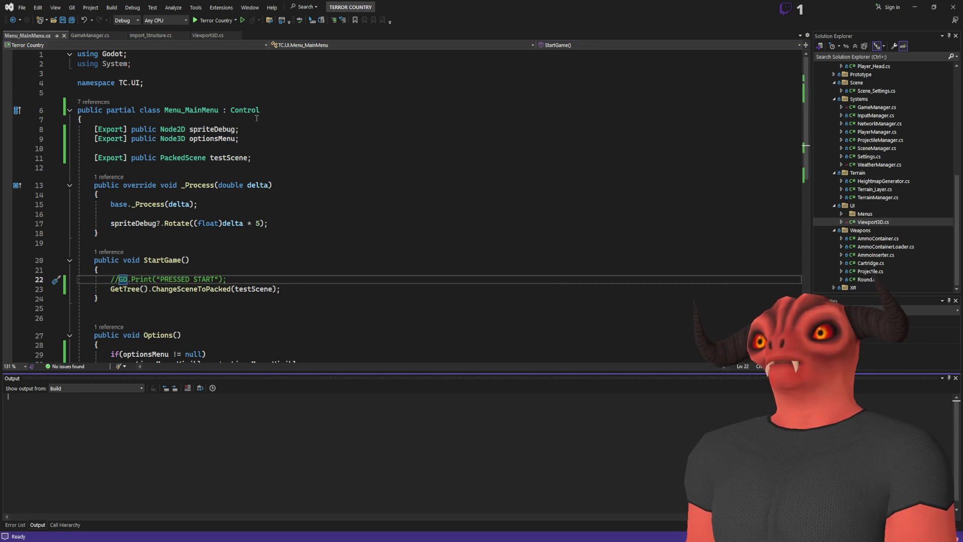
left_click(272, 204)
scroll(276, 226, "down", 3)
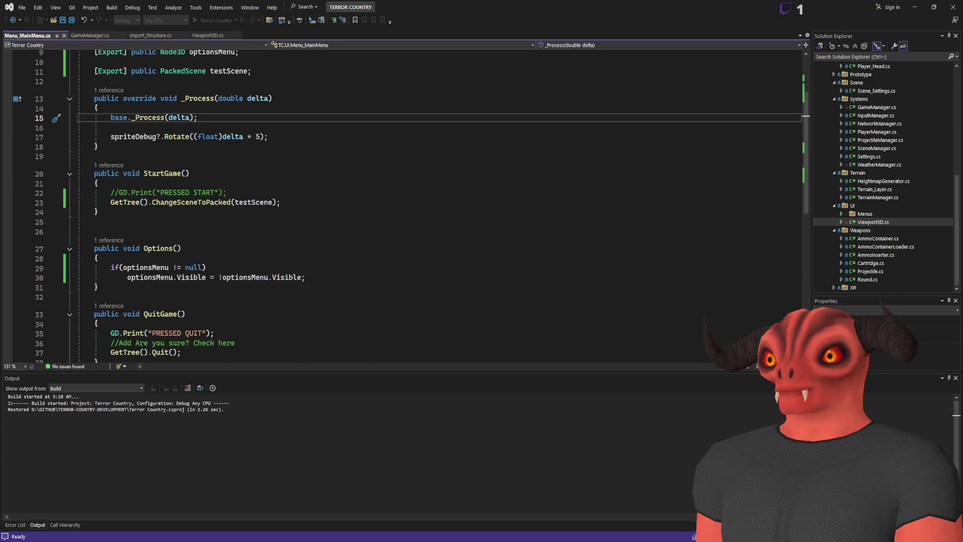
key("alt+Tab")
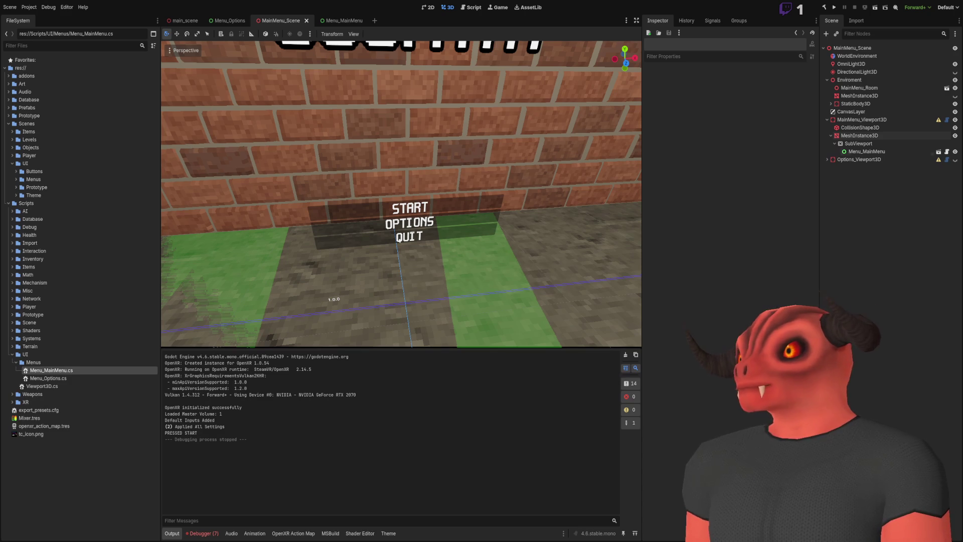
Step: Assign a scene to the Menu_MainMenu root node's Test Scene property in the Inspector, then open main_scene
left_click(865, 151)
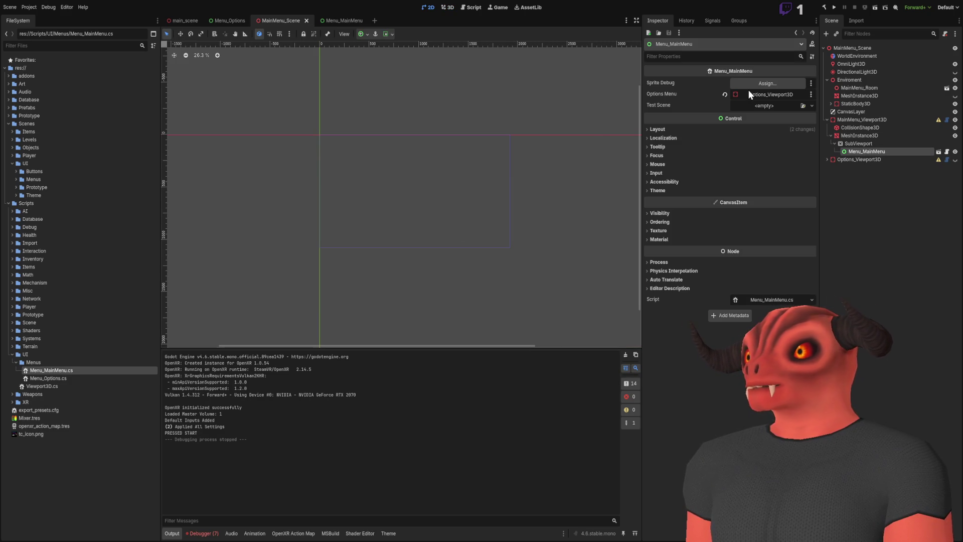
left_click(340, 19)
left_click(847, 47)
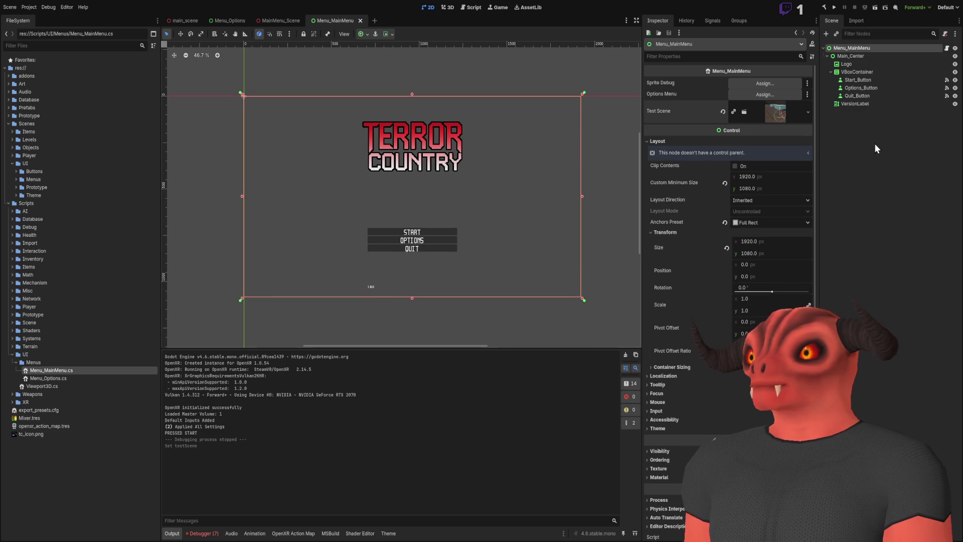
left_click(182, 20)
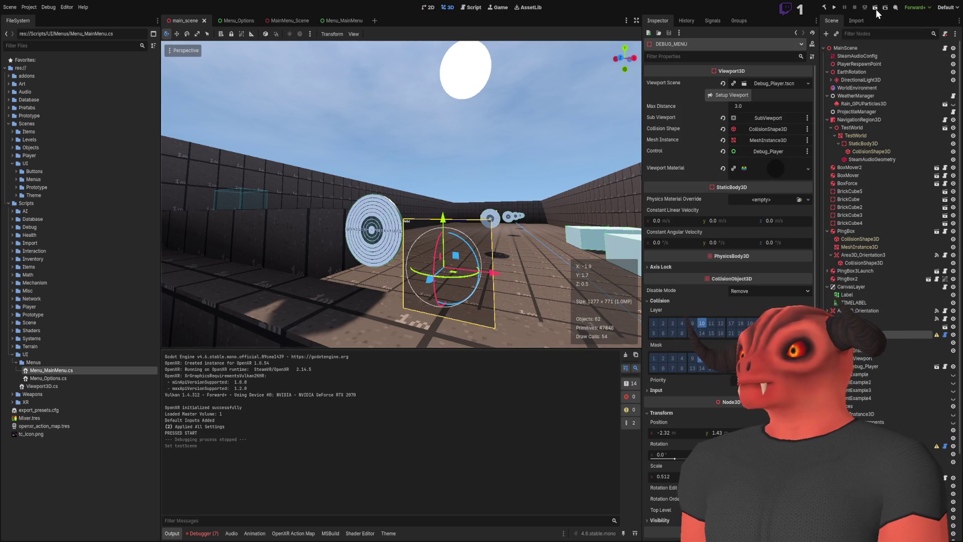
Step: Run the current scene, stop it, then run the whole project with F5 and stop it again
left_click(876, 9)
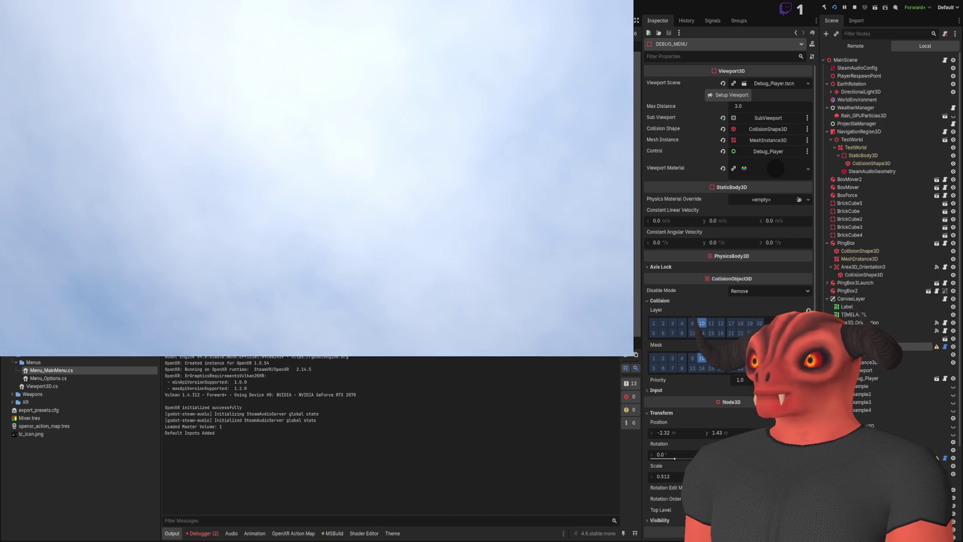
key("F8")
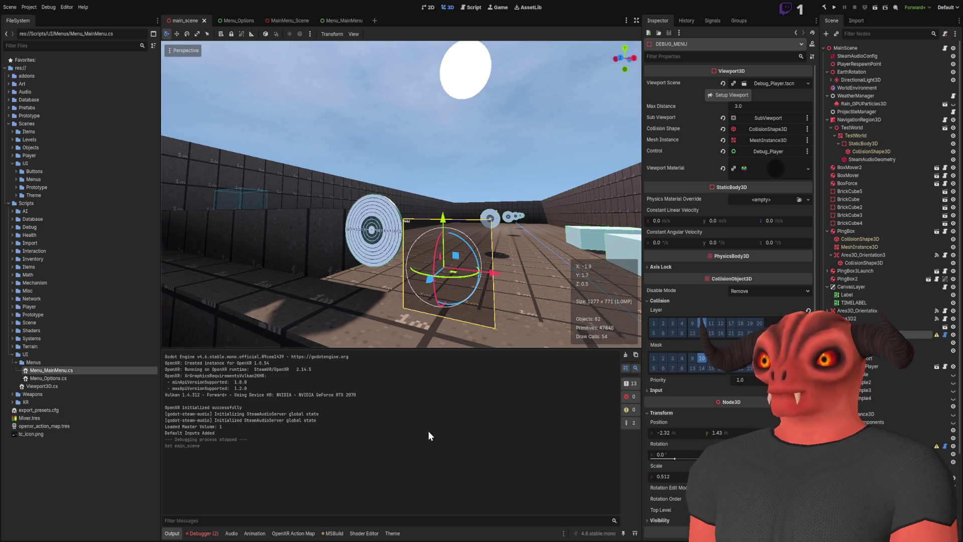
key("F5")
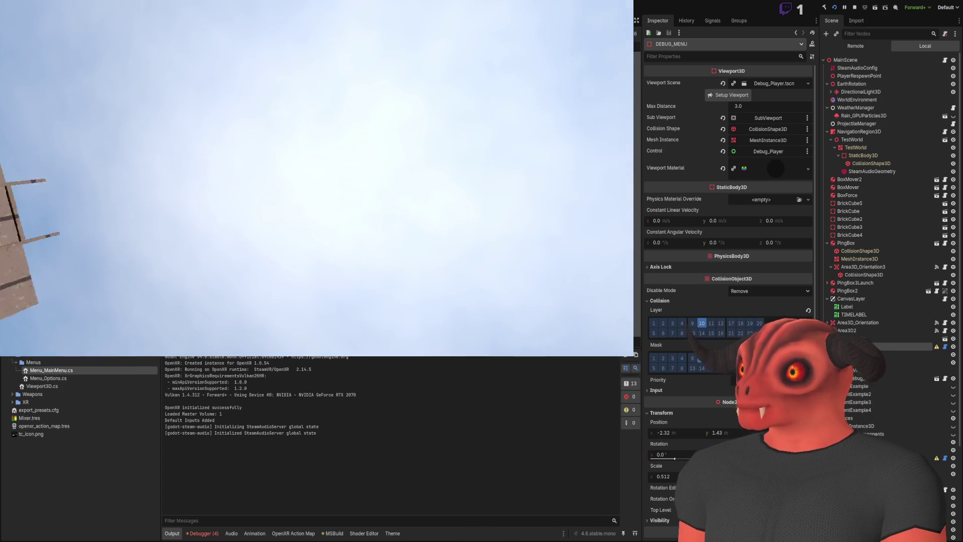
left_click(854, 7)
Step: Return to the MainMenu_Scene tab and go back to the menu script code
left_click(263, 21)
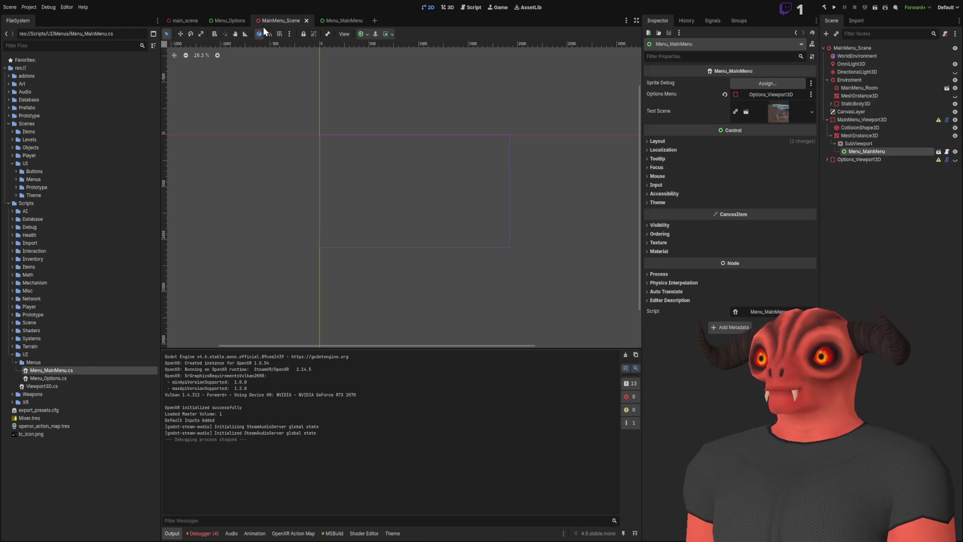
scroll(262, 141, "down", 3)
left_click(489, 152)
scroll(362, 165, "up", 3)
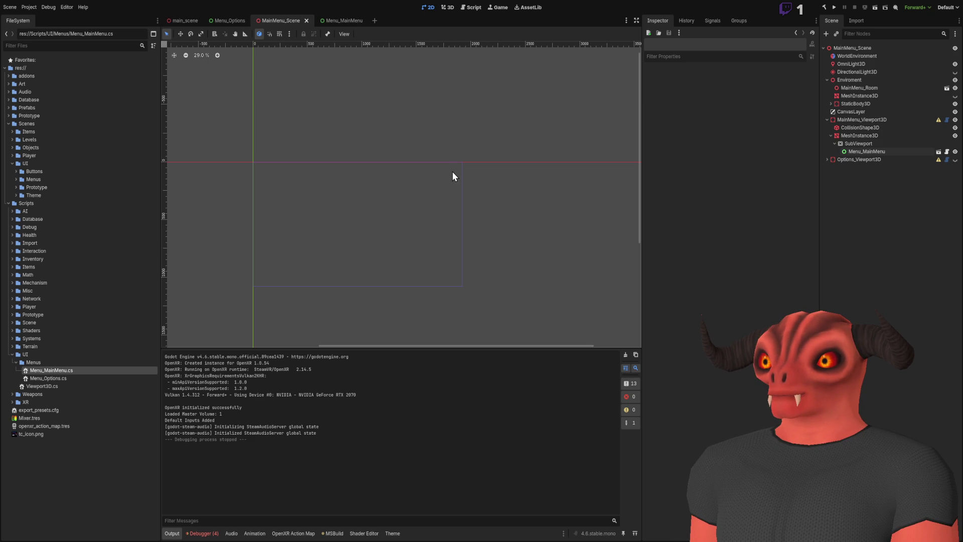
key("alt+Tab")
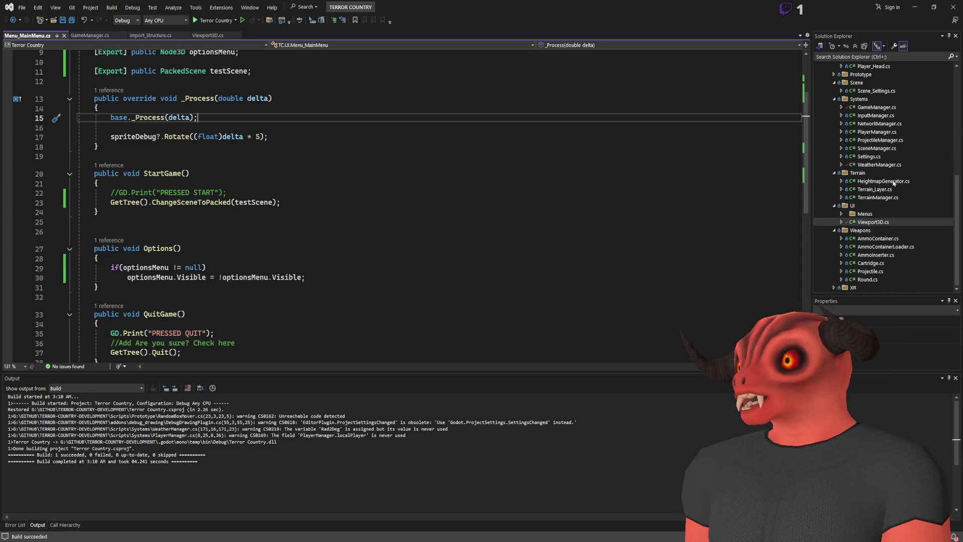
Step: Open Settings.cs, then SceneManager.cs under Systems to review its commented ChangeScene outline
scroll(893, 181, "up", 3)
double_click(868, 229)
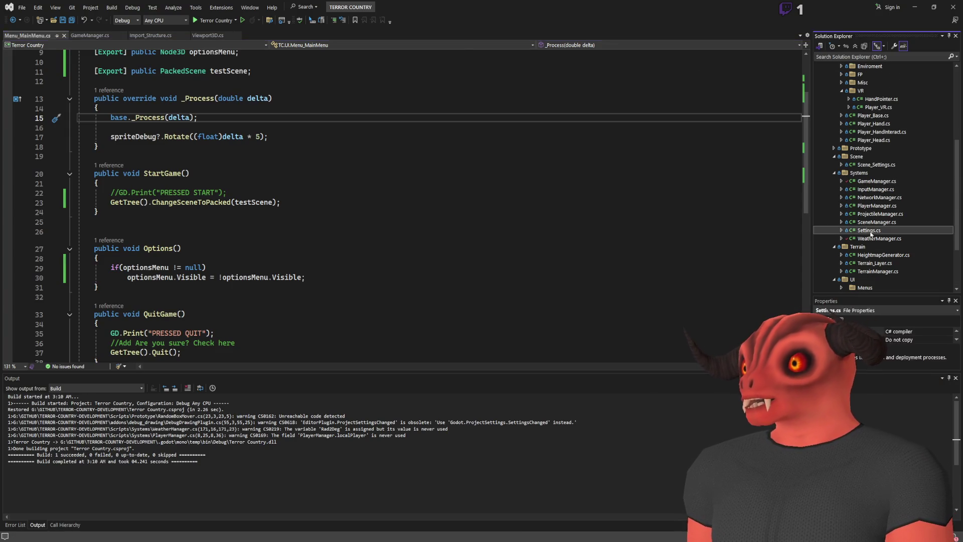
double_click(877, 222)
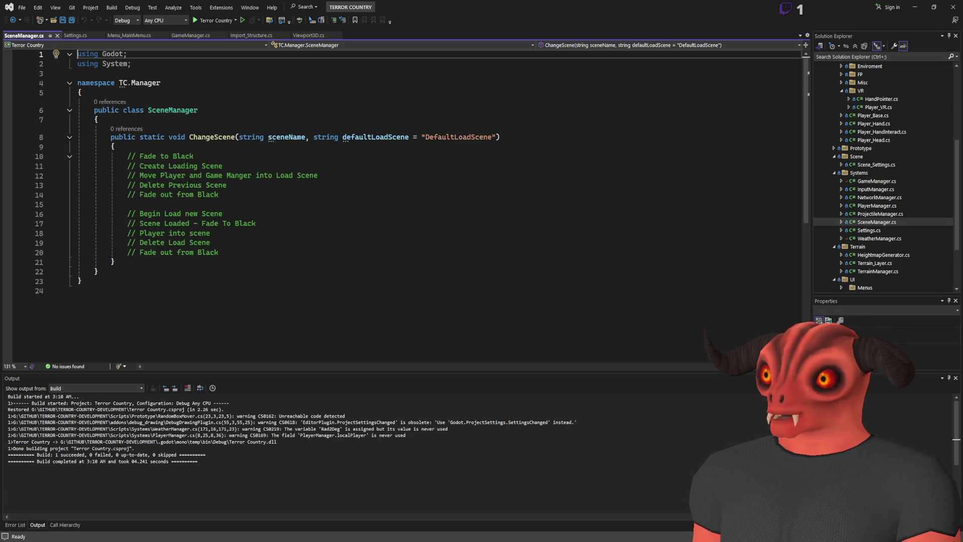
key("alt+Tab")
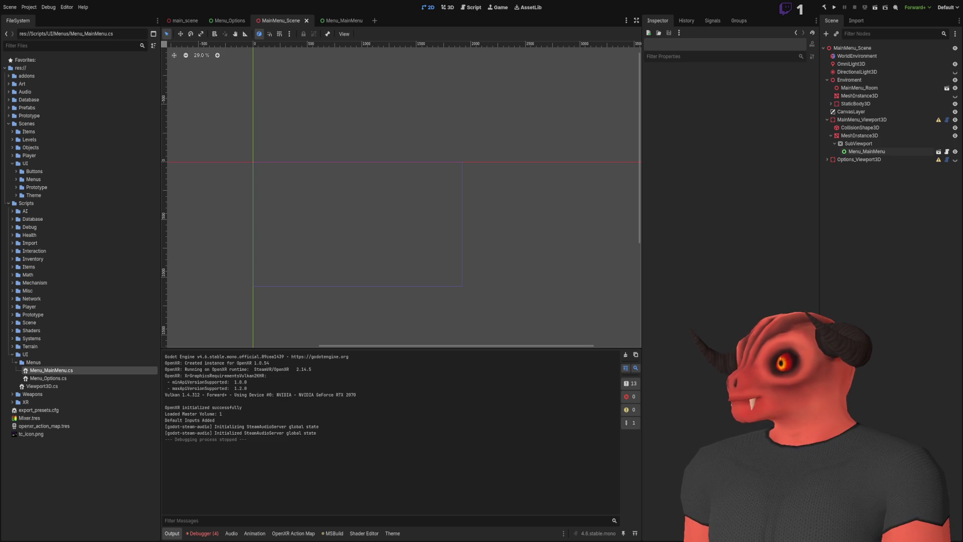
Step: Scroll through VSeeFace's General settings, moving the dialog aside to see the avatar, then close it
left_click(955, 244)
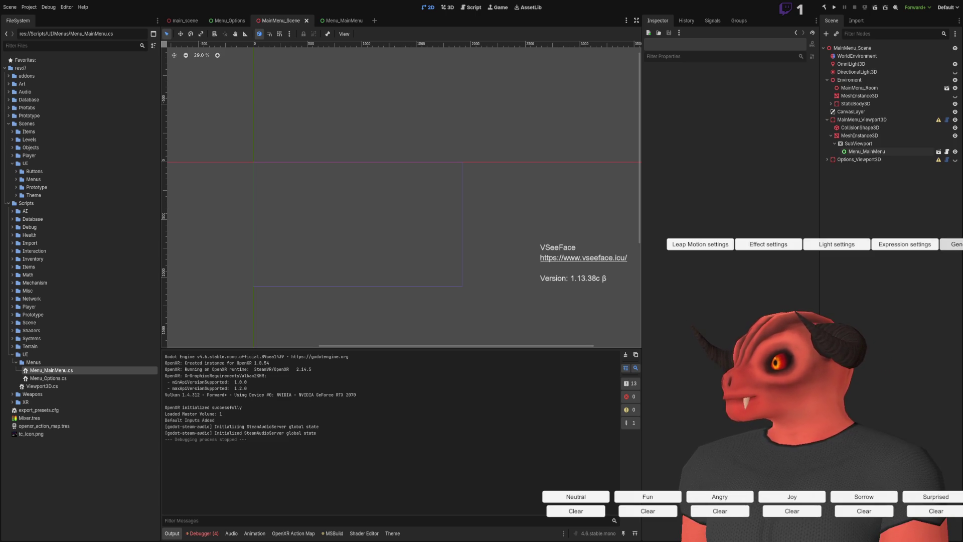
scroll(798, 371, "down", 5)
scroll(798, 371, "down", 4)
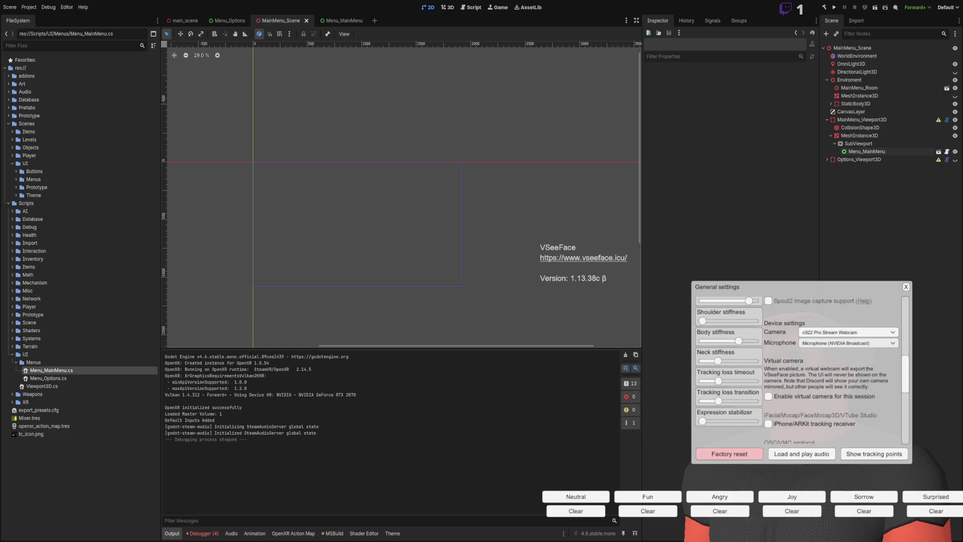
mouse_move(803, 286)
left_mouse_down()
mouse_move(607, 279)
mouse_move(854, 281)
mouse_move(867, 290)
mouse_move(772, 290)
mouse_move(950, 281)
mouse_move(766, 285)
left_mouse_up()
left_click(908, 286)
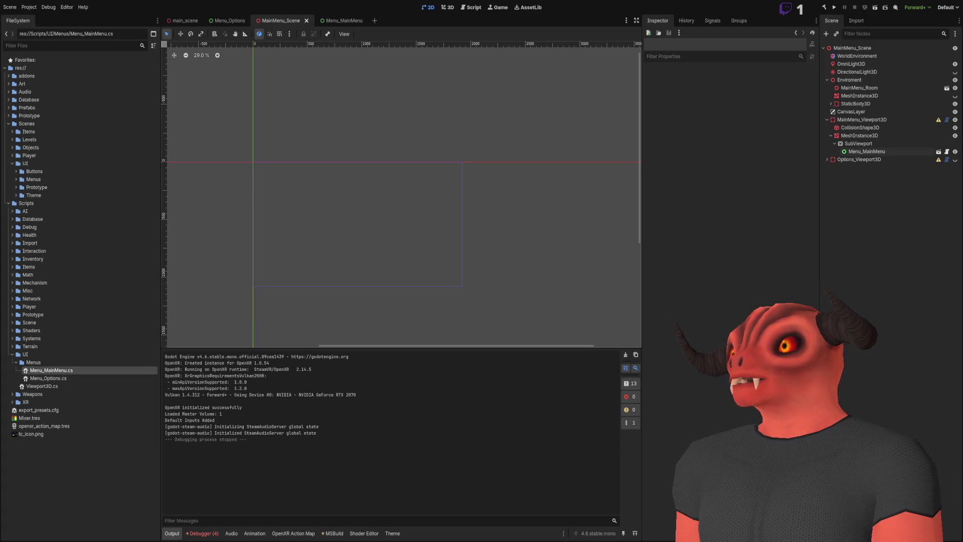
key("alt+Tab")
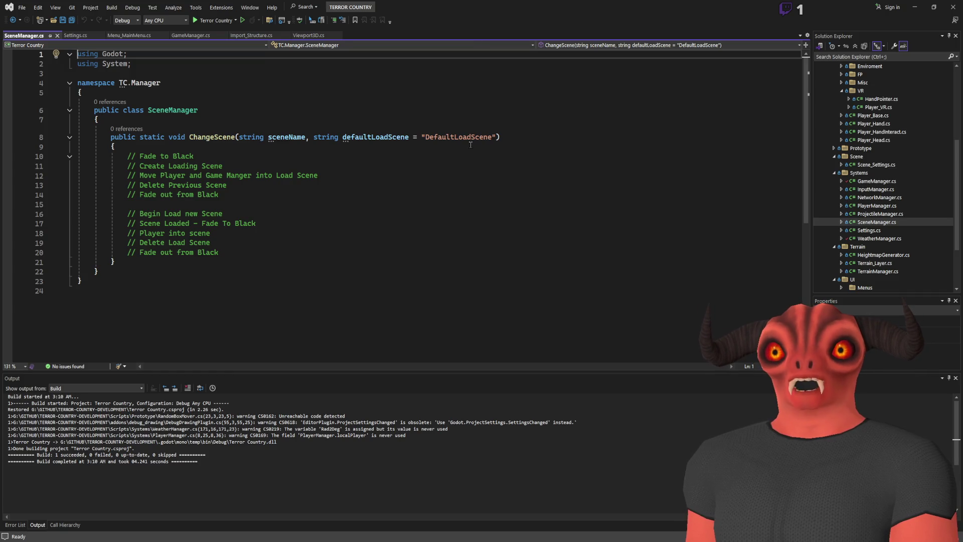
Step: Look over SceneManager's ChangeScene plan comments, then copy the StartGame scene-change lines from Menu_MainMenu.cs
left_click(203, 138)
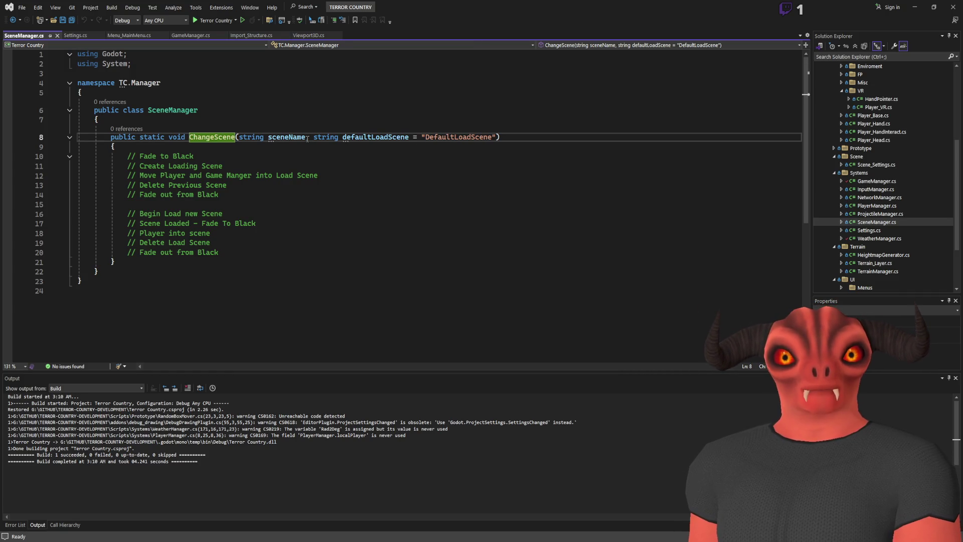
left_click_drag(80, 156, 150, 242)
left_click(201, 224)
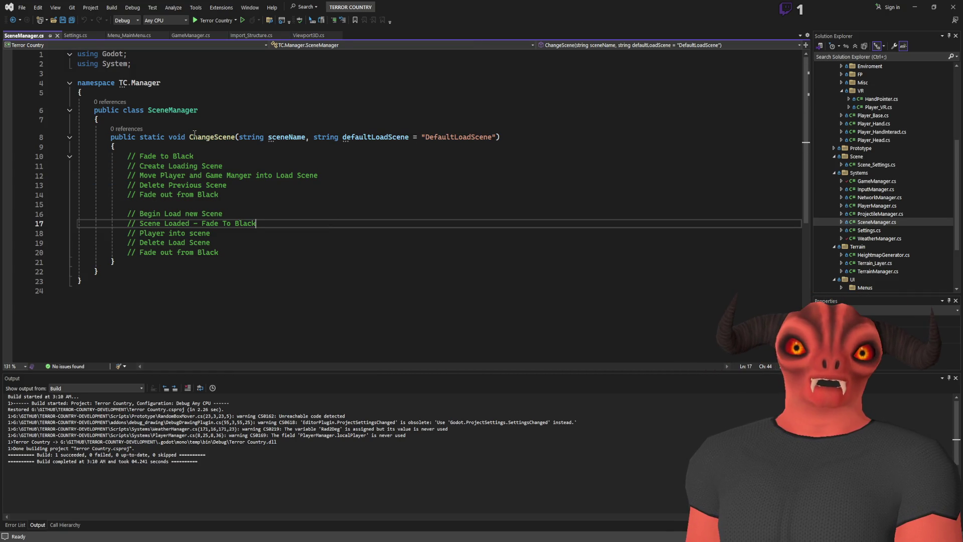
left_click(76, 36)
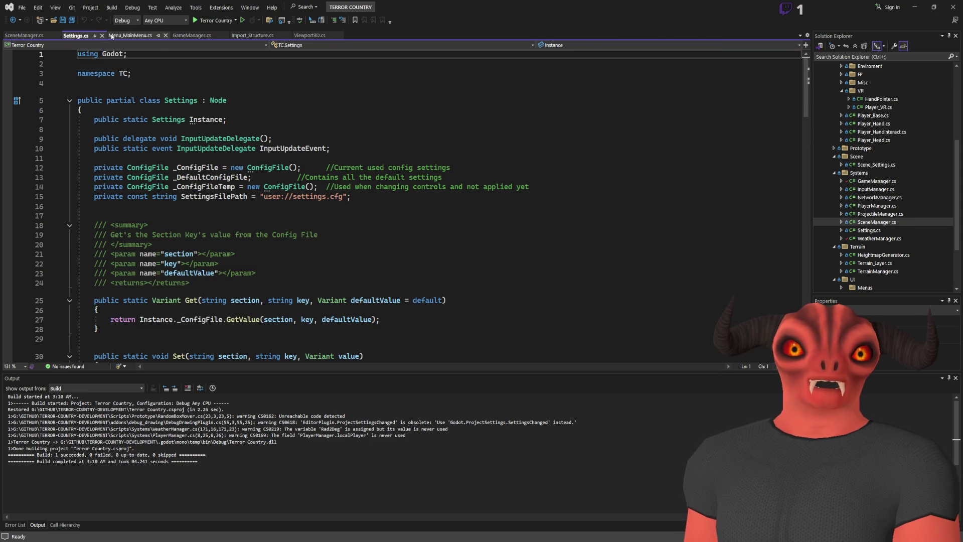
left_click(125, 35)
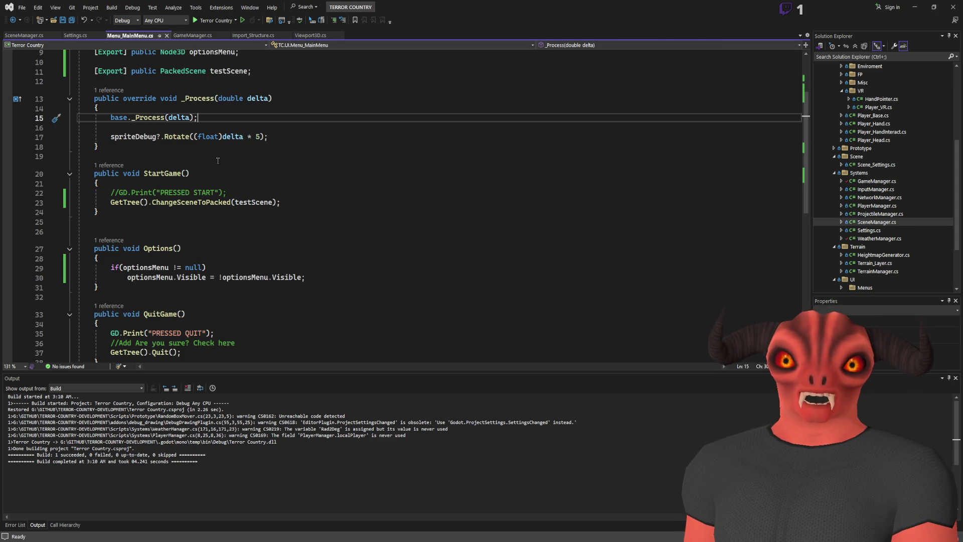
left_click_drag(261, 199, 111, 192)
key("ctrl+c")
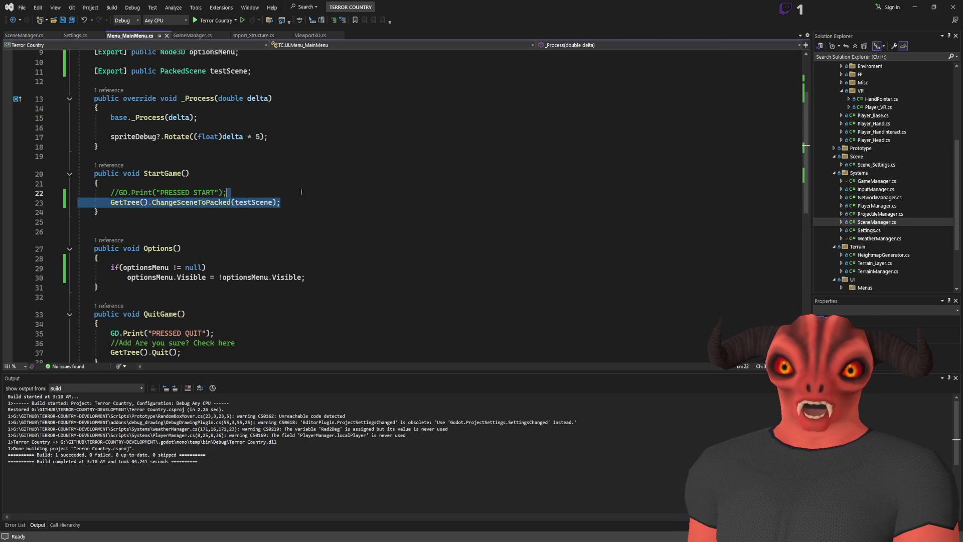
Step: Paste GetTree().ChangeSceneToPacked(testScene); under the Begin Load new Scene comment in ChangeScene
left_click(35, 39)
left_click(224, 253)
key("ctrl+v")
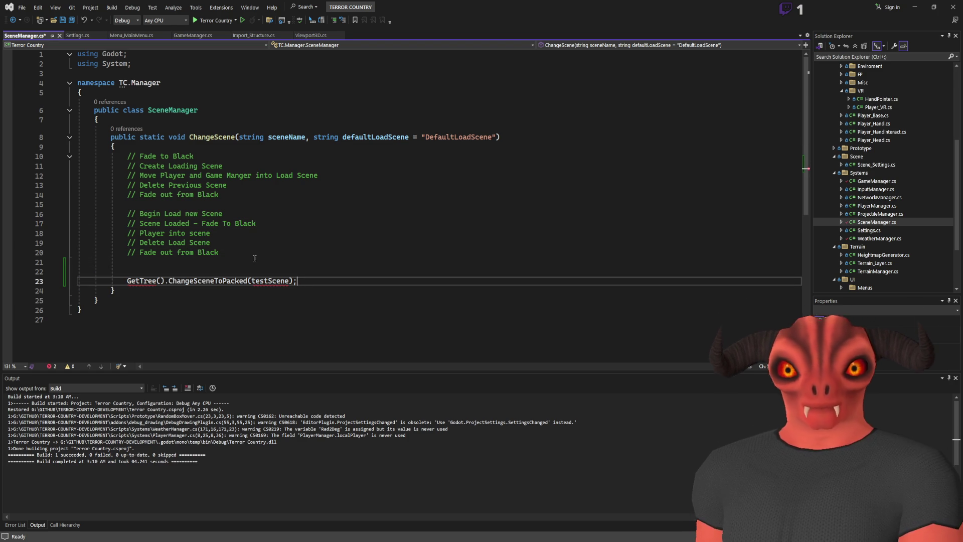
key("shift+Up")
key("Delete")
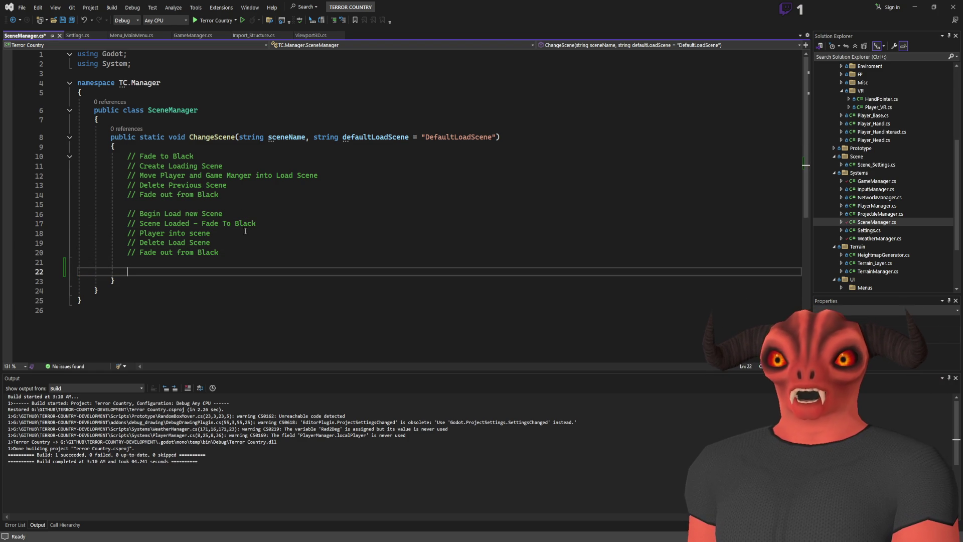
left_click(271, 214)
key("Return")
key("ctrl+v")
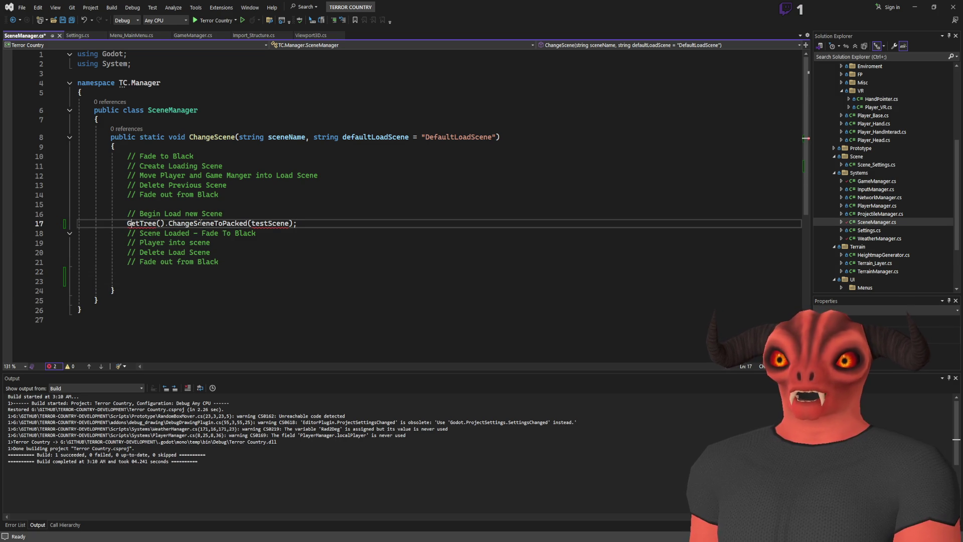
type("Ro")
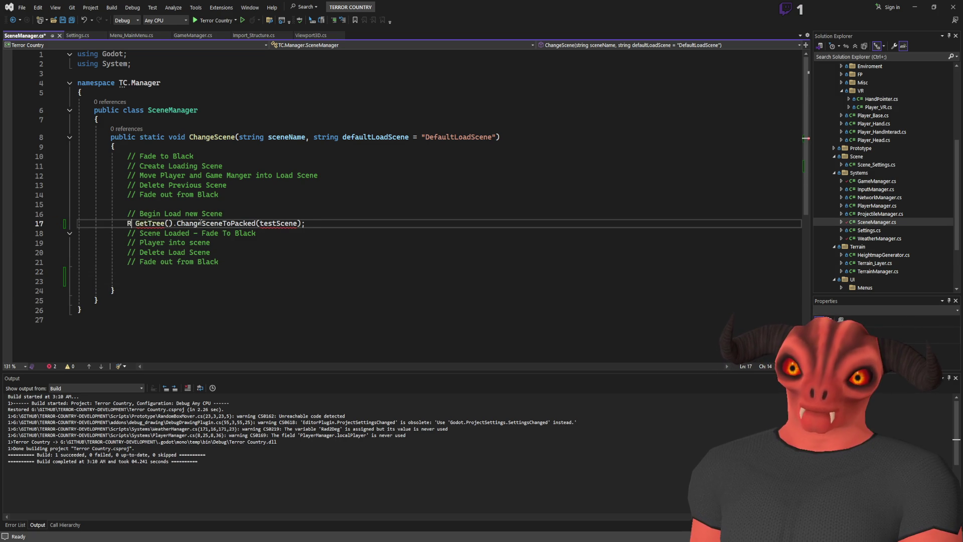
key("BackSpace")
key("BackSpace")
key("BackSpace")
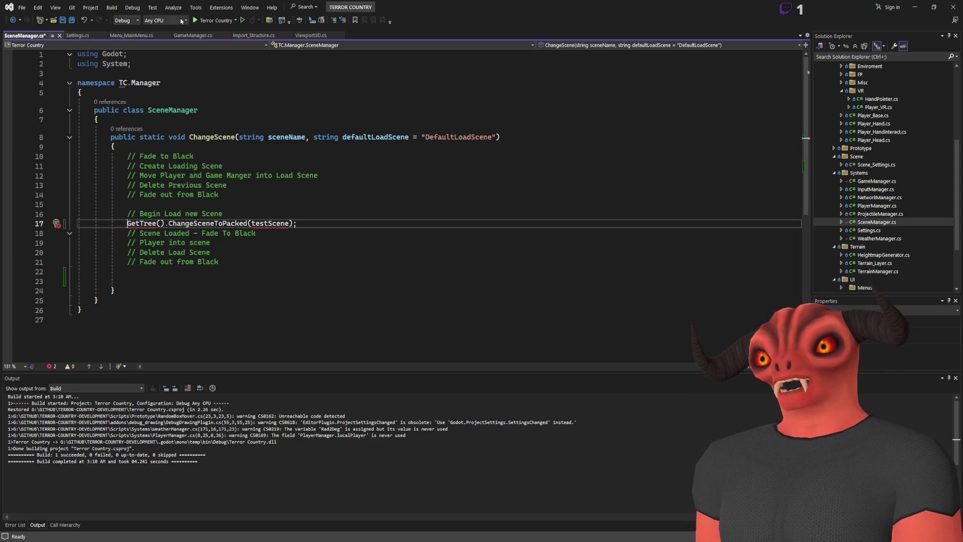
Step: Switch to GameManager.cs and scroll to its top
left_click(199, 35)
scroll(199, 103, "up", 7)
scroll(199, 103, "up", 11)
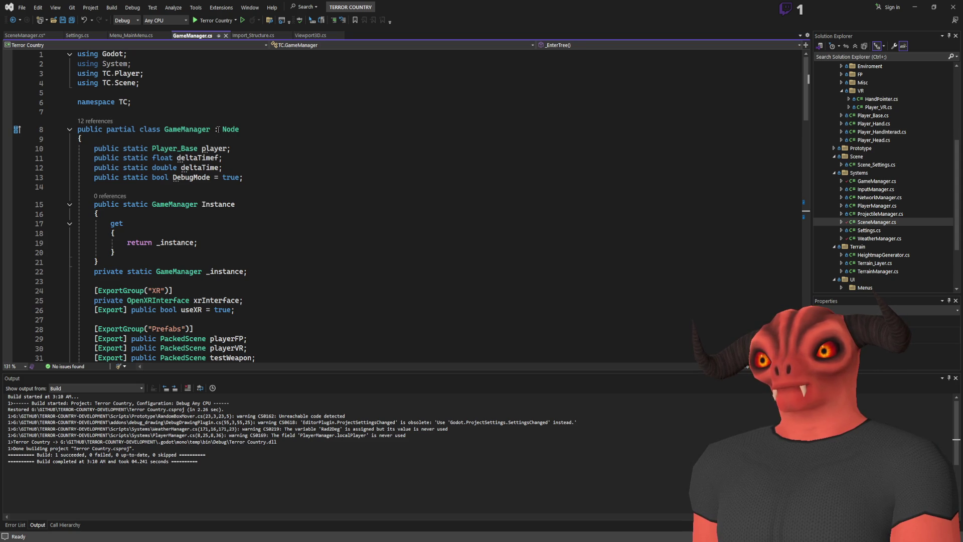
Step: Glance at MainMenu_Scene in Godot, then come back to SceneManager.cs in Visual Studio
key("alt+Tab")
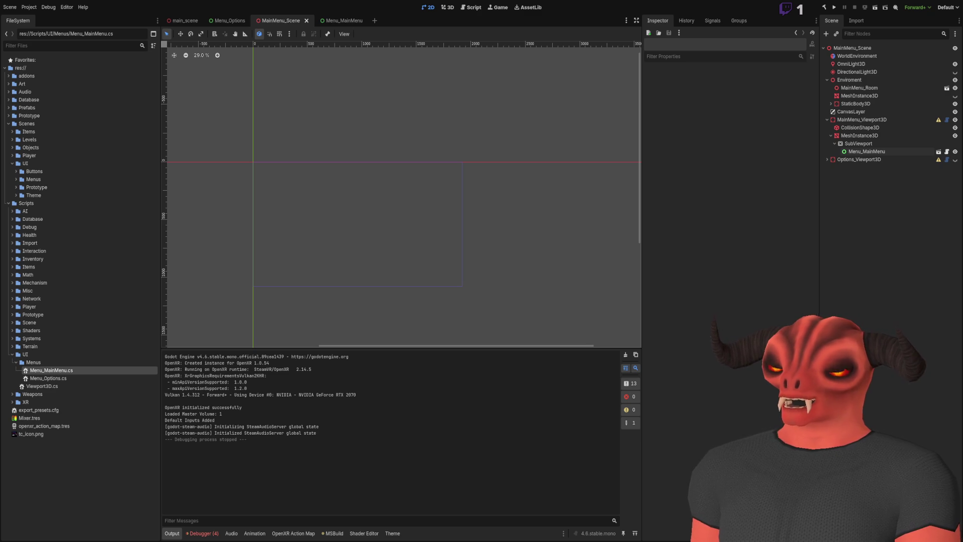
key("alt+Tab")
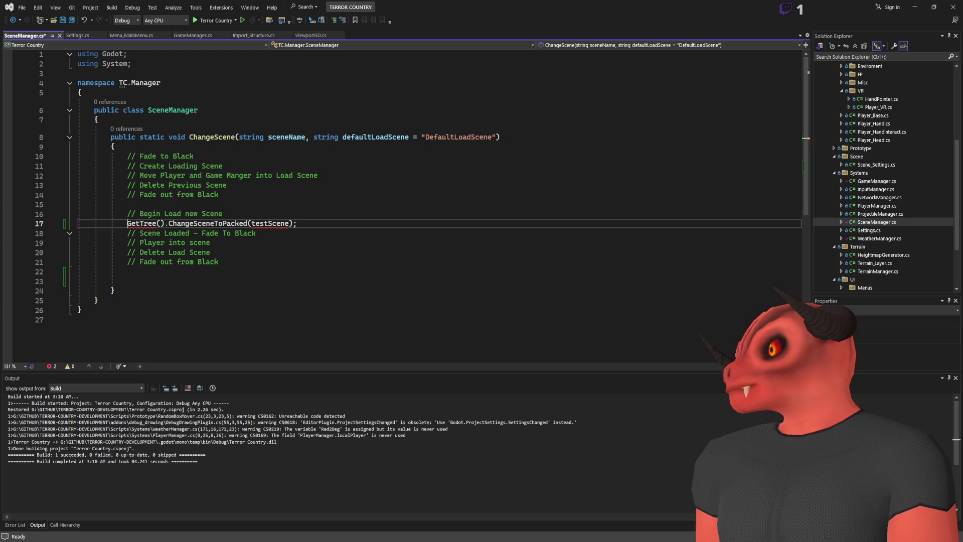
Step: Replace GetTree() on line 17 with Engine.GetMainLoop(), discarding the GetRoot() attempt
double_click(154, 224)
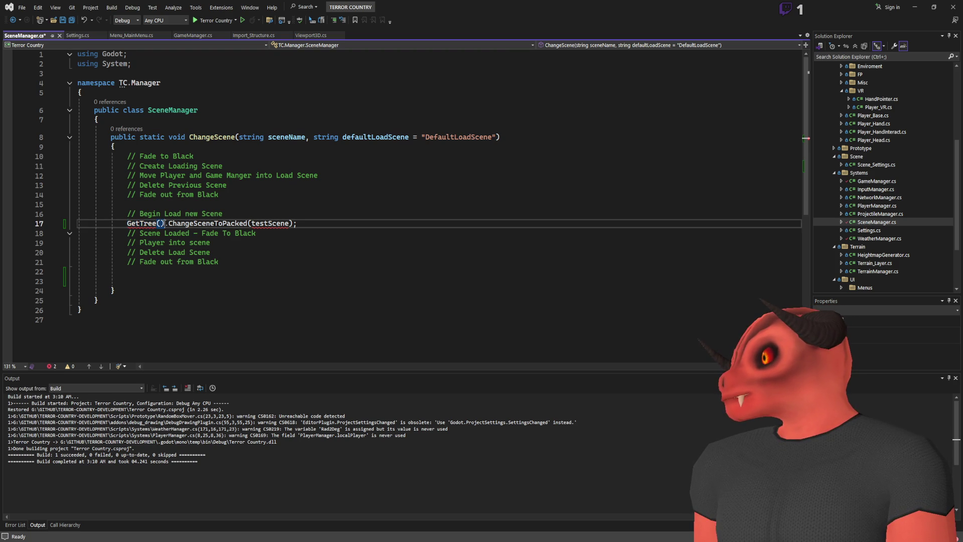
type("Engine.GetMainLoop().GetRoot();")
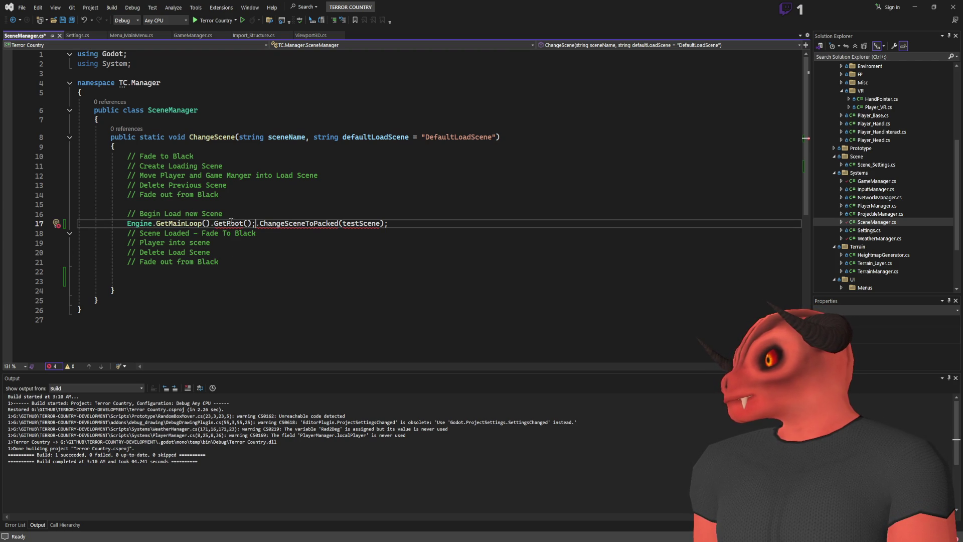
key("BackSpace")
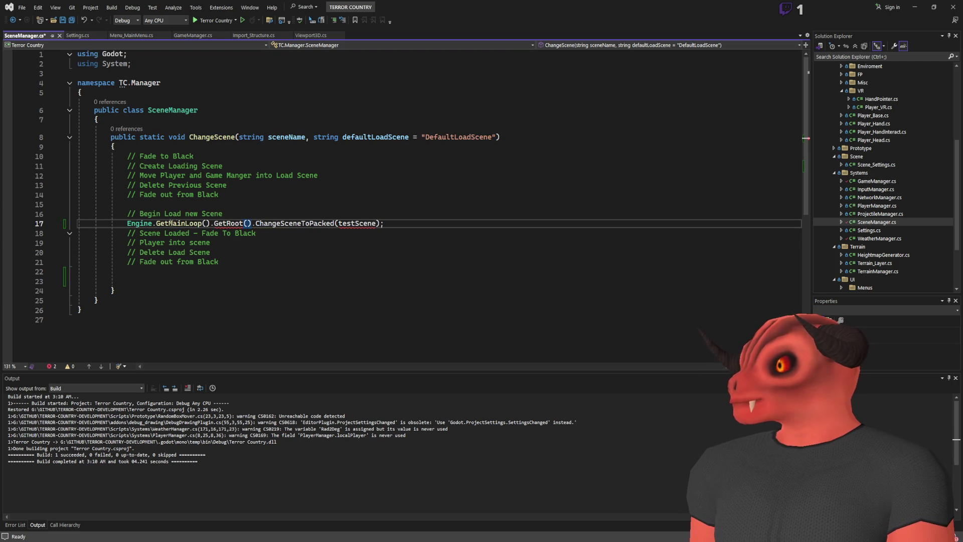
left_click_drag(251, 223, 218, 222)
type("root")
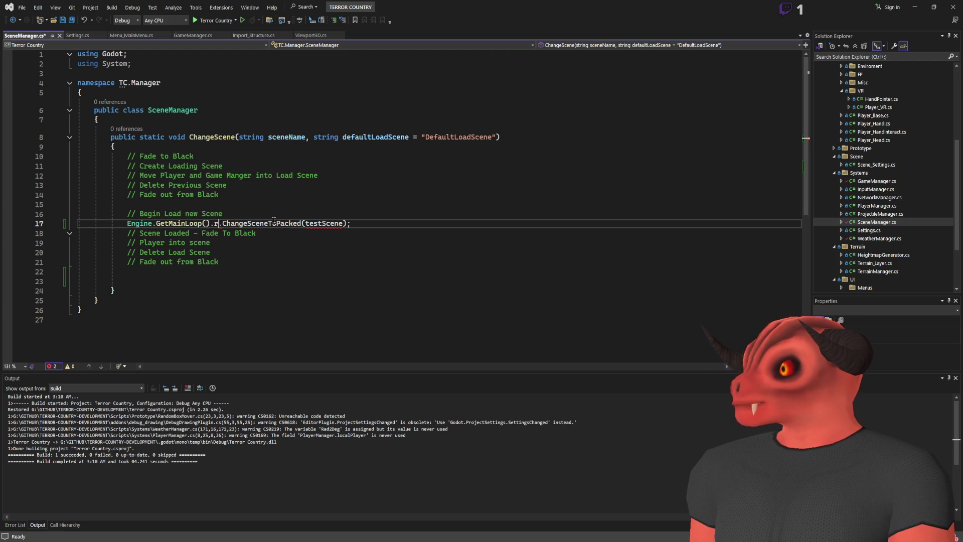
key("BackSpace")
key("BackSpace")
key("BackSpace")
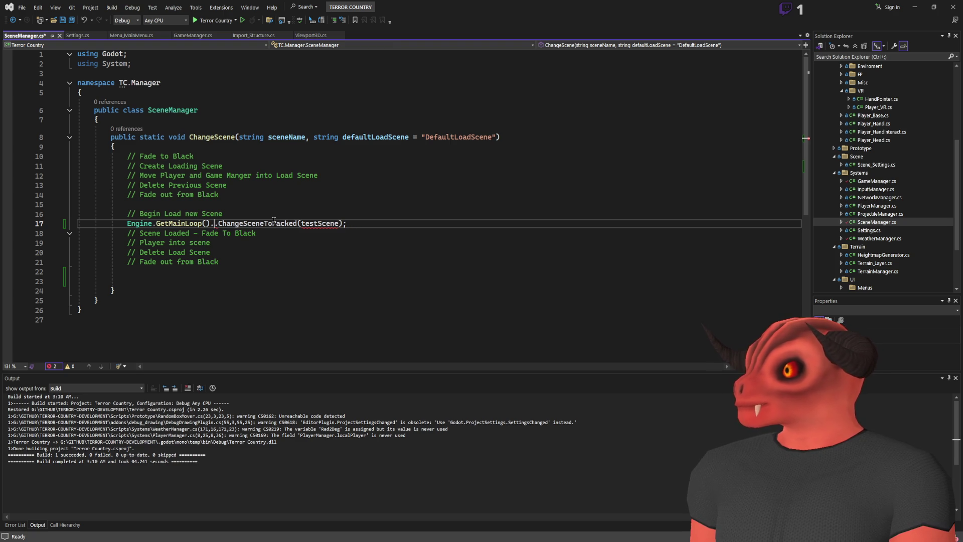
key("Down")
key("Left")
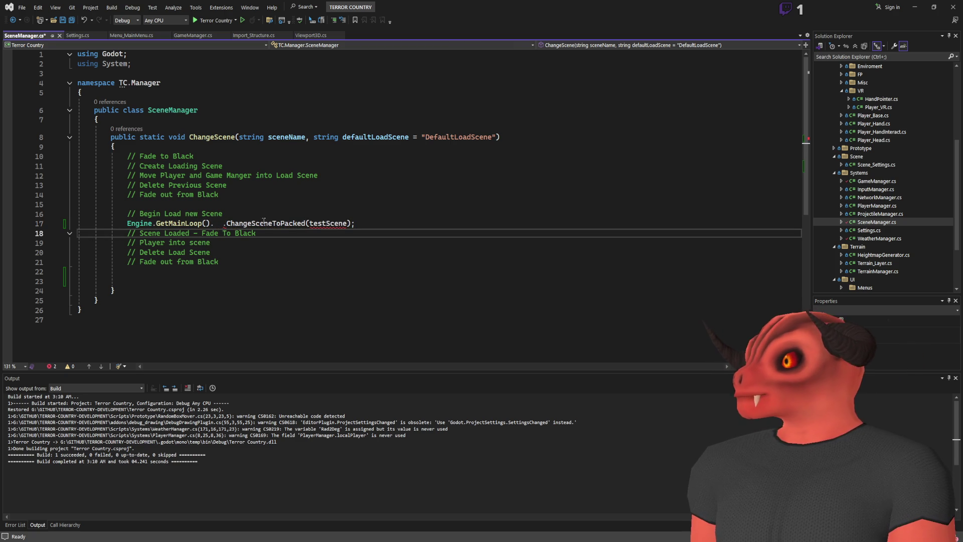
key("Up")
key("shift+Home")
Step: Finish the call as Engine.GetMainLoop().tree, with .ChangeSceneToPacked(testScene) on the next line
key("Return")
left_click(245, 216)
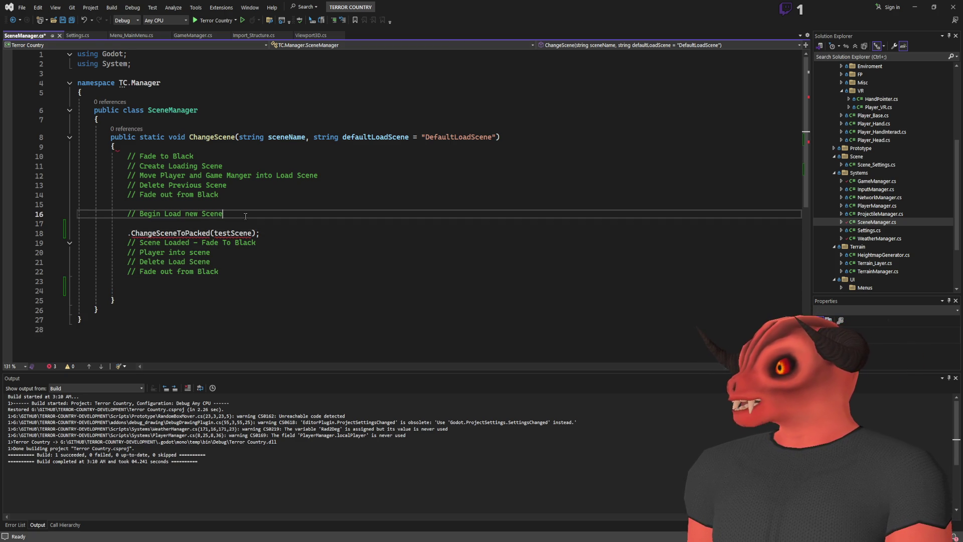
key("ctrl+z")
key("ctrl+z")
key("ctrl+z")
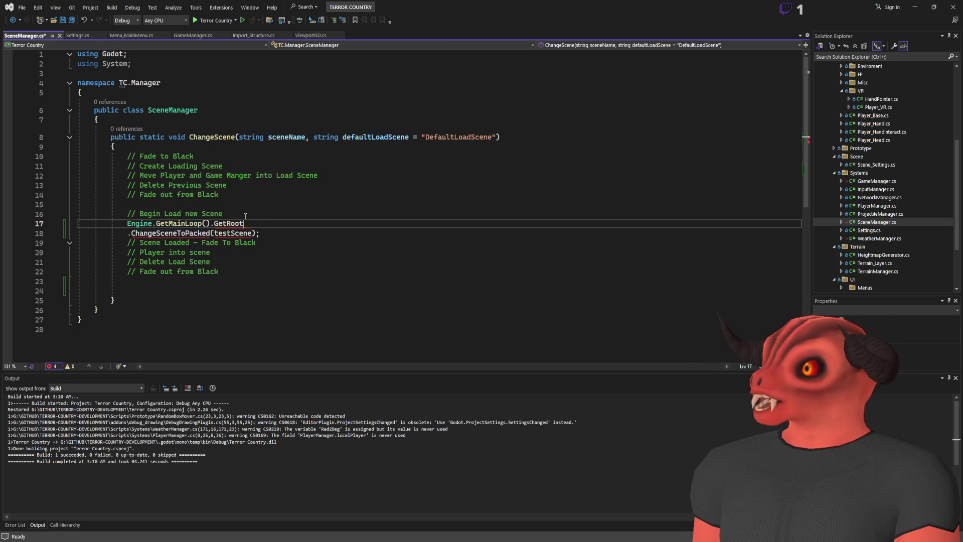
key("BackSpace")
key("BackSpace")
key("BackSpace")
type("R")
key("BackSpace")
type("tree")
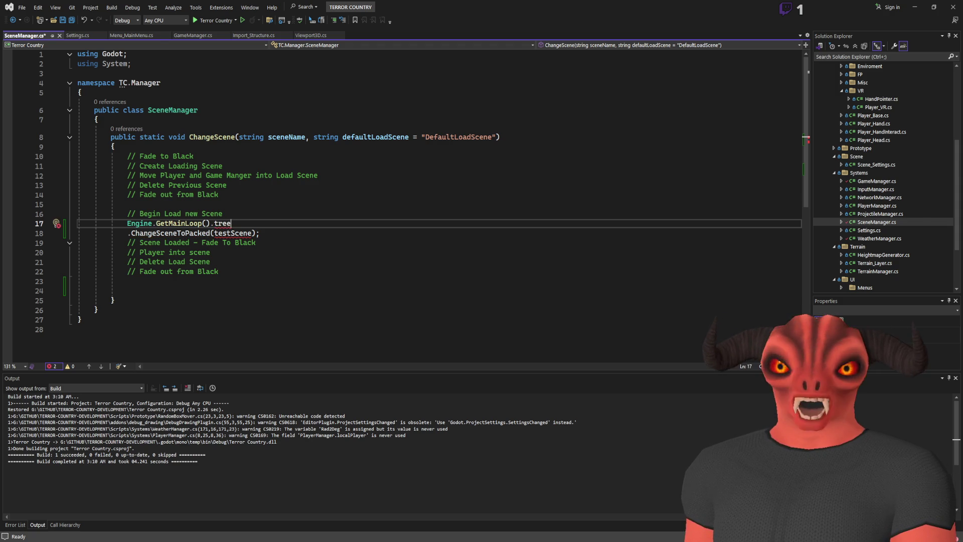
key("alt+Tab")
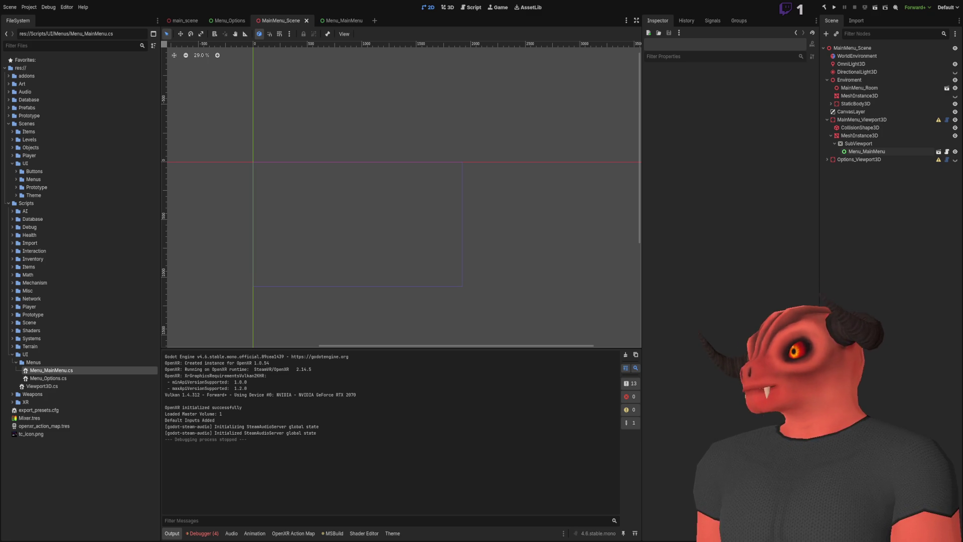
Step: Make the TC.Manager namespace file-scoped by adding ';' and save SceneManager.cs
key("alt+Tab")
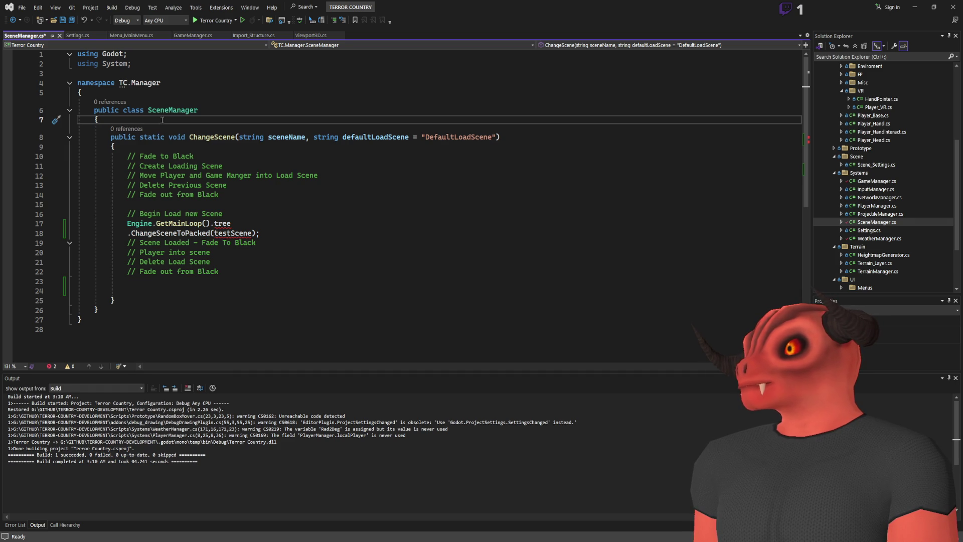
left_click(198, 82)
type(";")
key("ctrl+s")
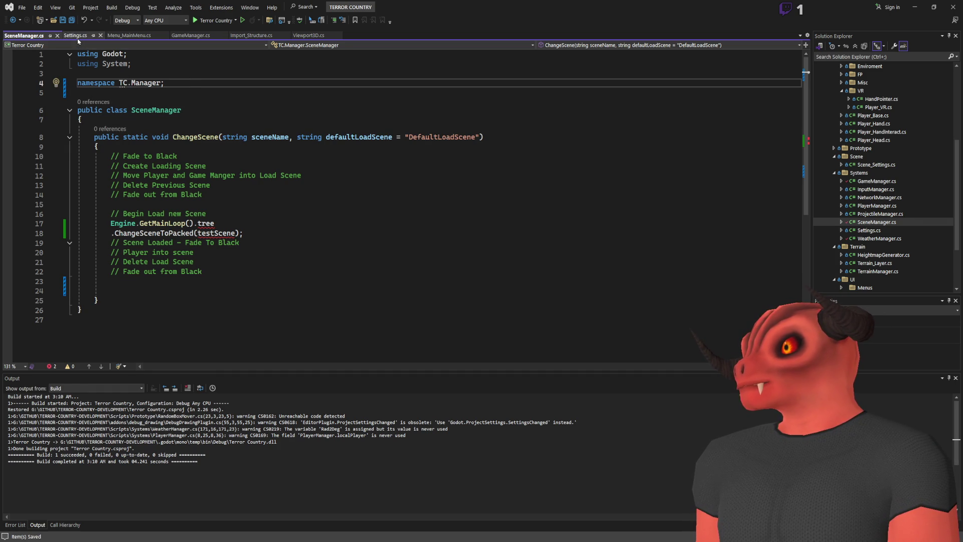
Step: Compare GameManager.cs's layout with SceneManager.cs, then return to SceneManager.cs
left_click(190, 35)
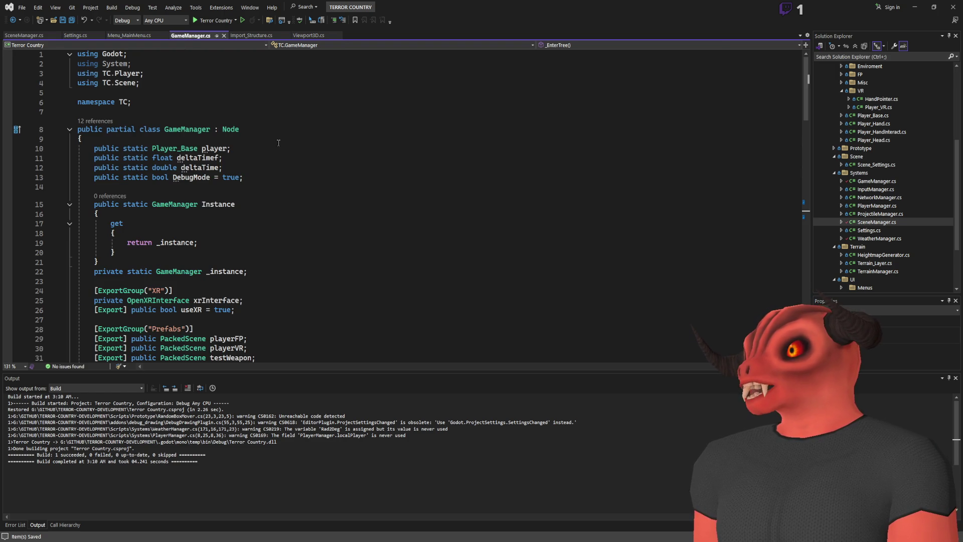
left_click(30, 37)
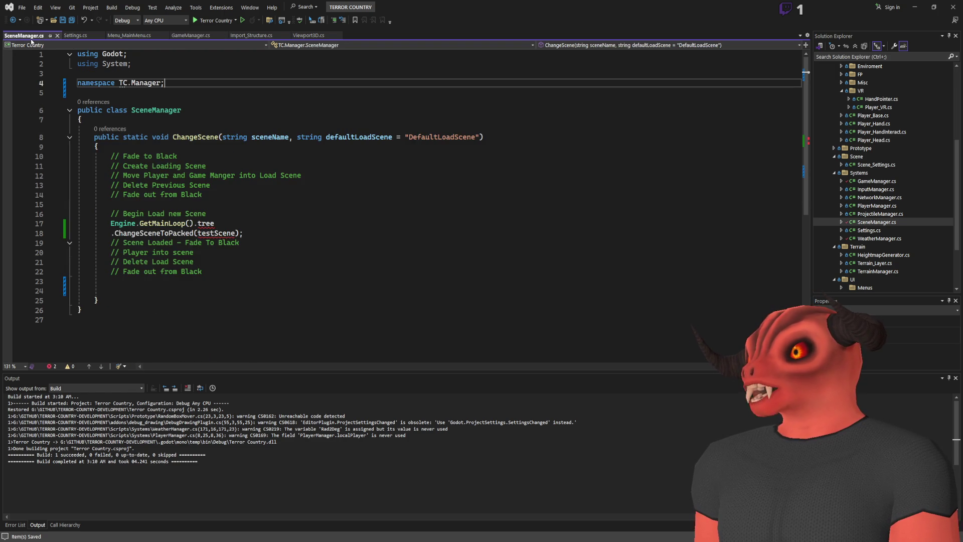
left_click(197, 38)
scroll(134, 125, "down", 7)
scroll(134, 125, "up", 6)
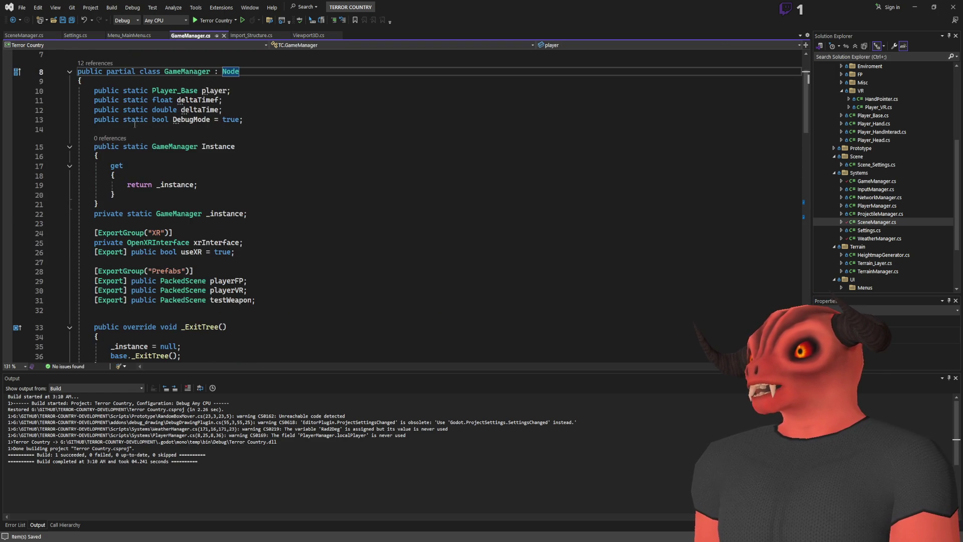
scroll(208, 89, "up", 2)
key("alt+Tab")
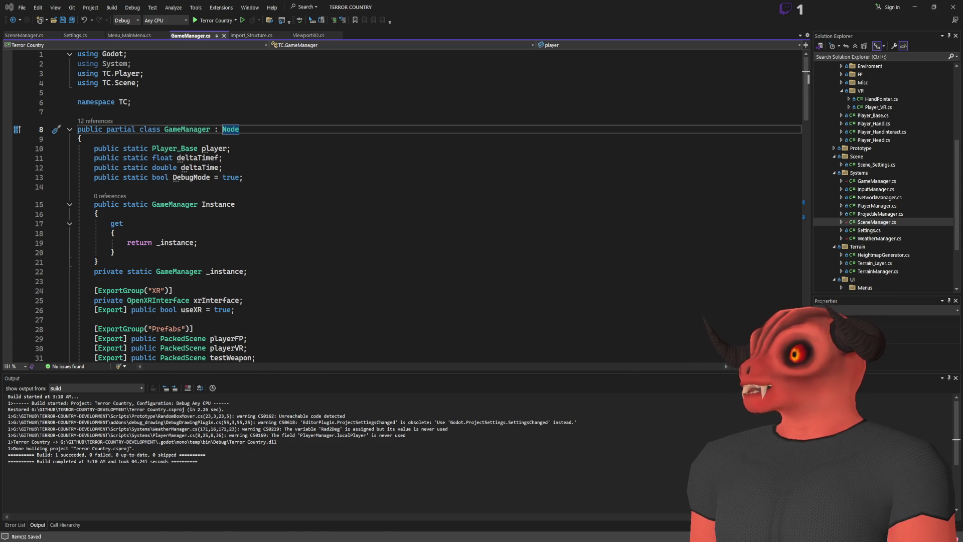
key("alt+Tab")
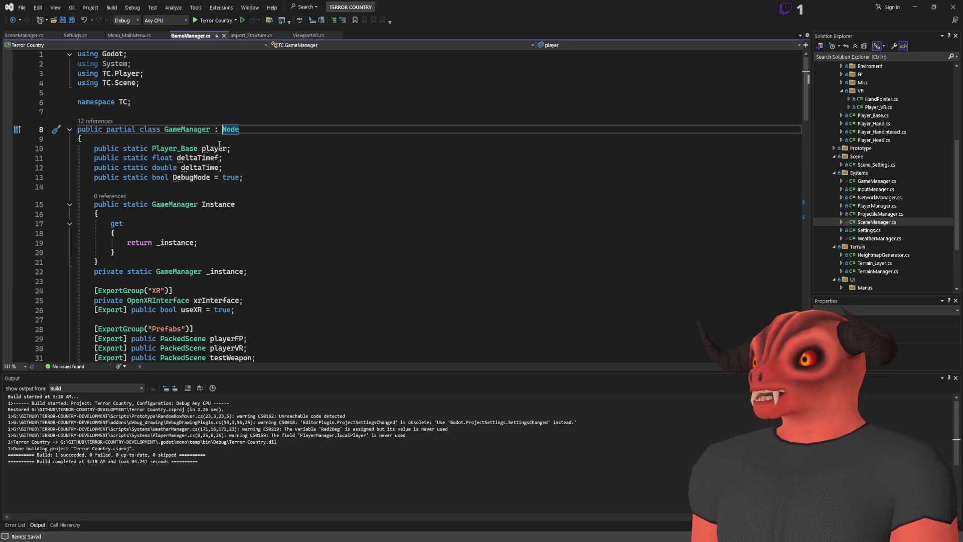
scroll(223, 126, "down", 15)
scroll(191, 174, "up", 9)
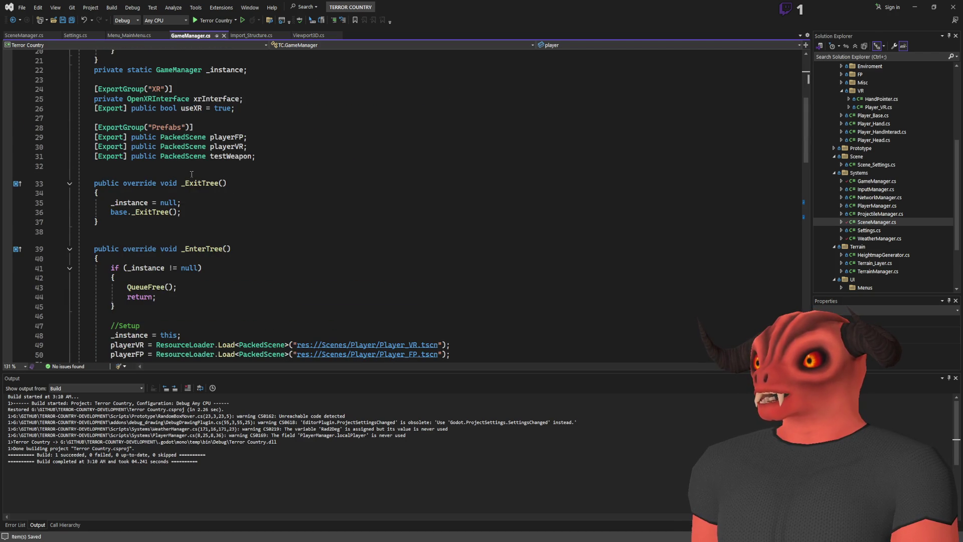
scroll(192, 172, "down", 6)
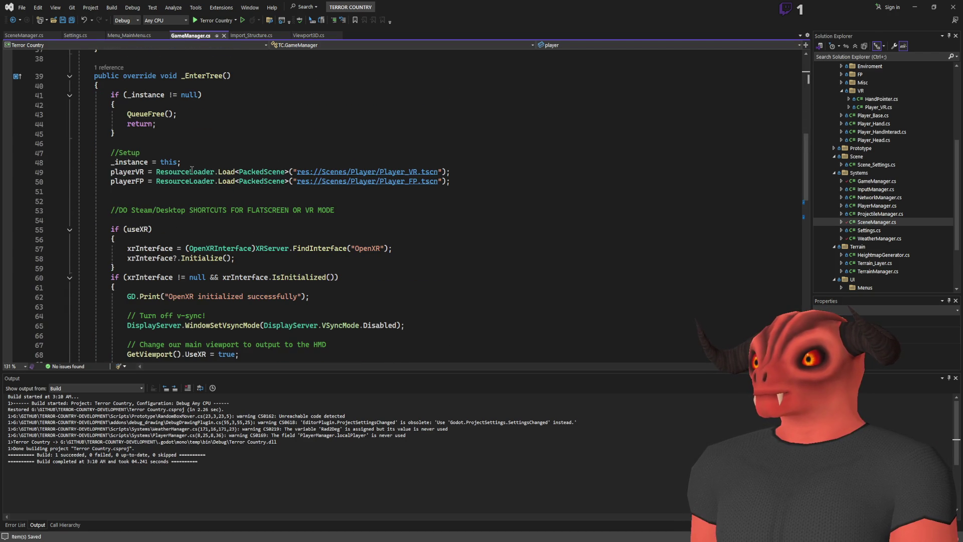
scroll(79, 83, "up", 13)
left_click(24, 36)
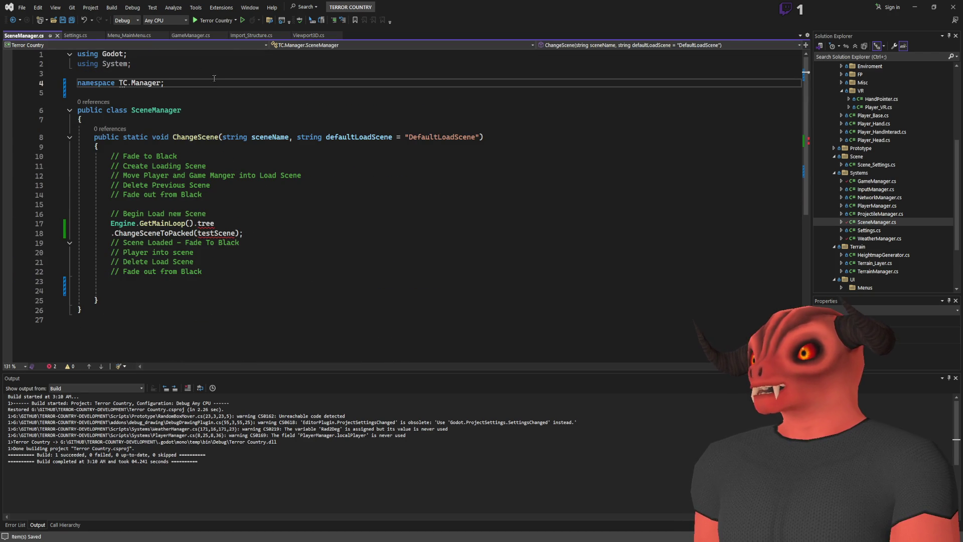
Step: Make the SceneManager class inherit from Node (': Node') and save
left_click(204, 108)
type(":")
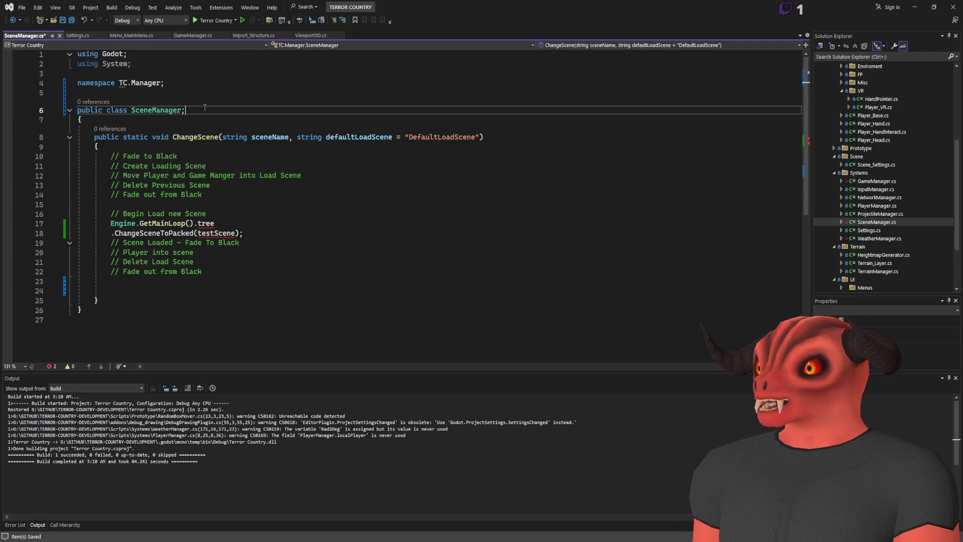
key("BackSpace")
type(": NOde3")
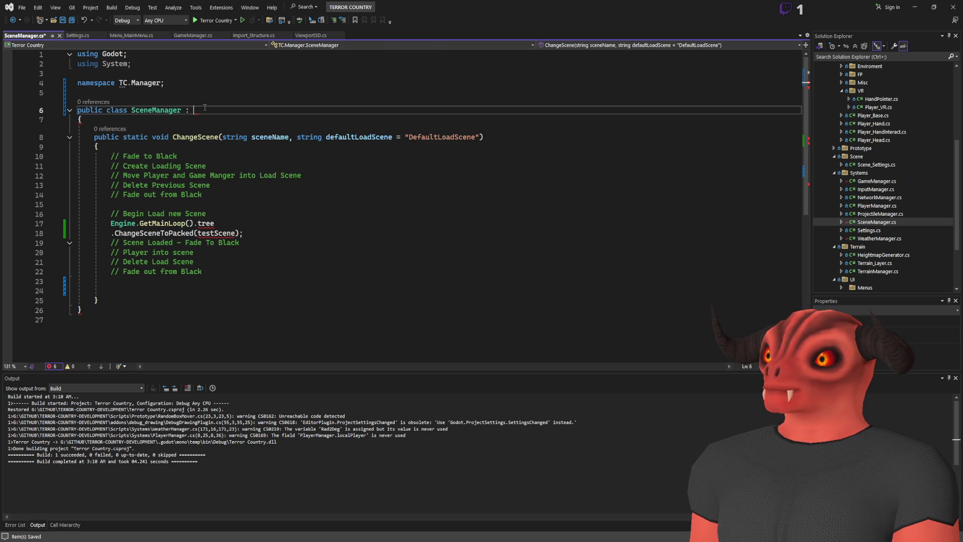
key("BackSpace")
key("BackSpace")
key("BackSpace")
type("ode")
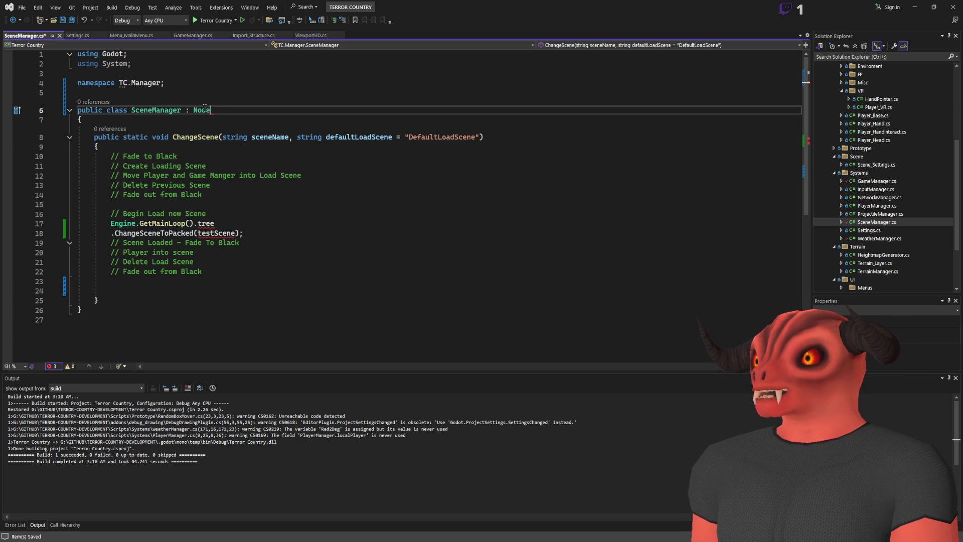
key("ctrl+s")
key("Down")
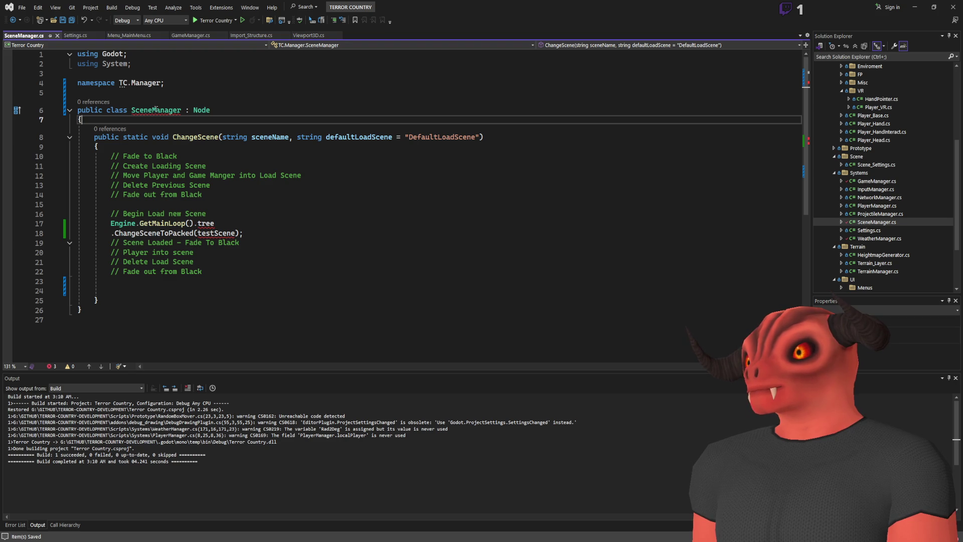
Step: Add the 'partial' modifier after 'public' on the SceneManager class line and save
left_click(130, 35)
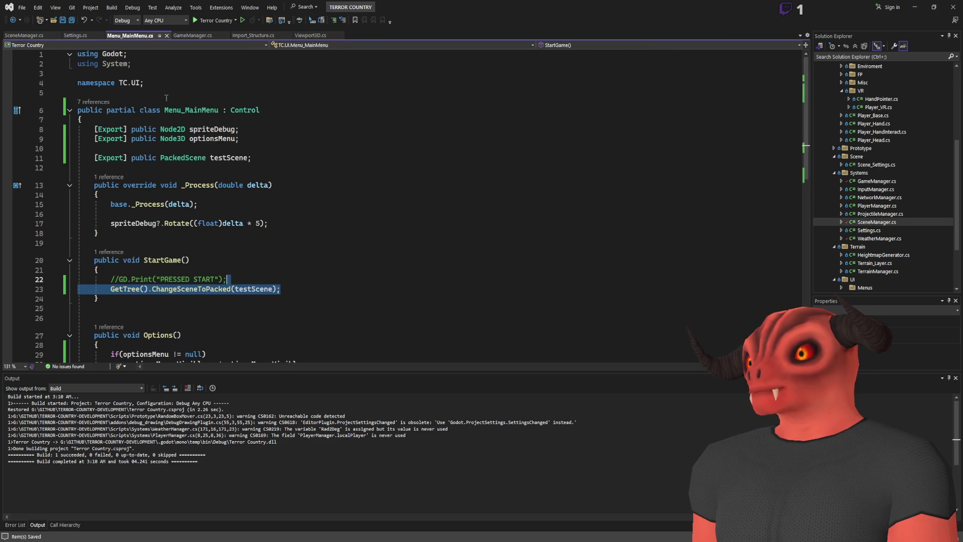
key("ctrl+Tab")
left_click(103, 110)
type("partial class SceneManager : Node")
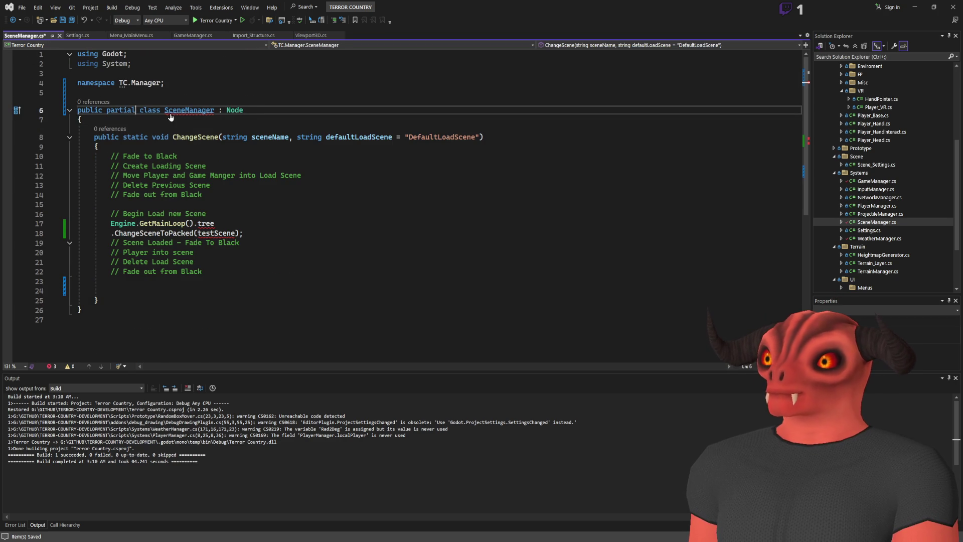
key("ctrl+s")
Step: Review ChangeScene and the Node base class, then bring the Godot editor forward
left_click(195, 136)
left_click(234, 110)
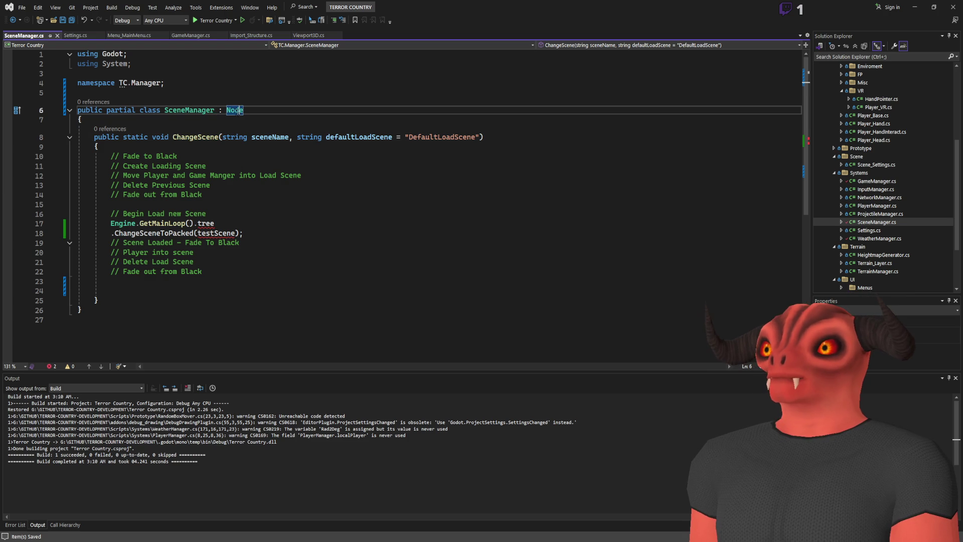
left_click(129, 36)
key("alt+Tab")
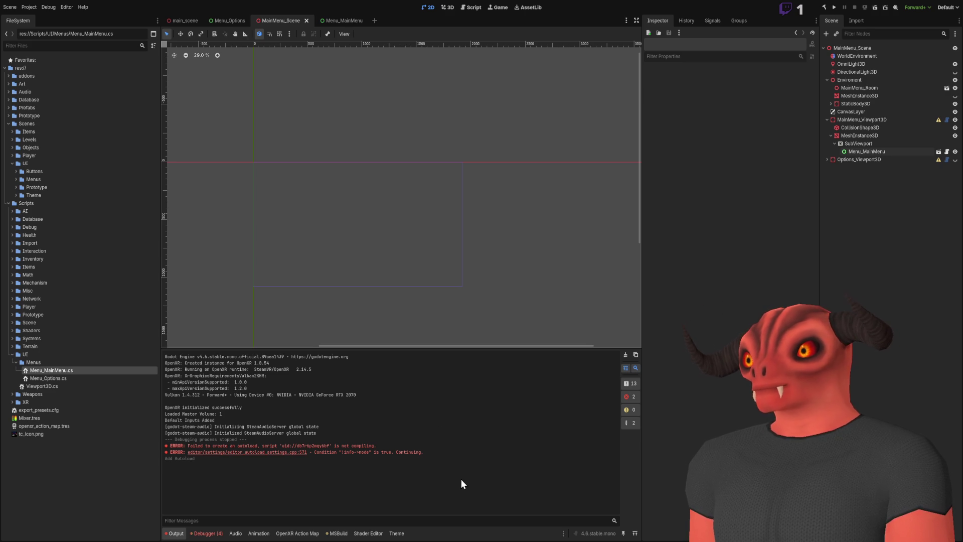
Step: Return from Godot to Visual Studio after the failed autoload attempt
key("alt+Tab")
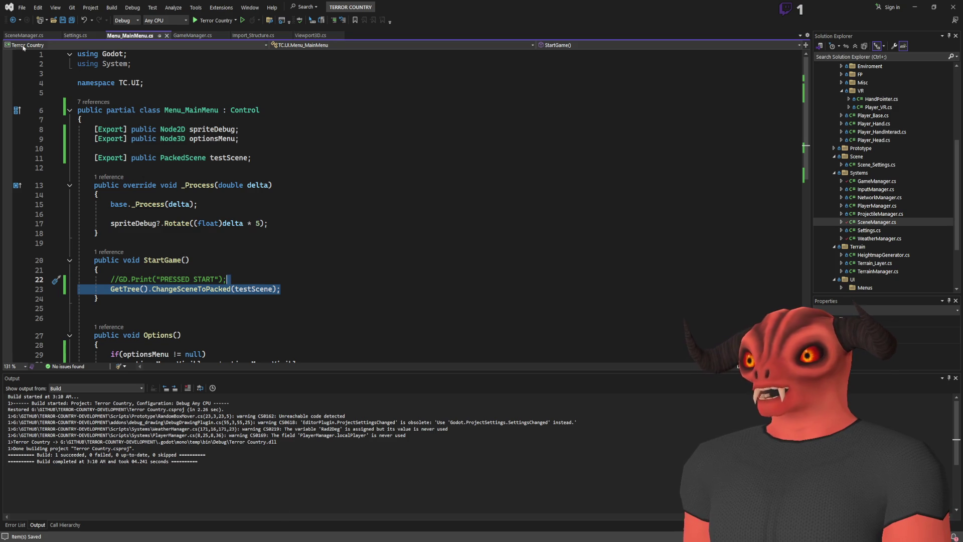
Step: Put GetTree() before .ChangeSceneToPacked and delete the old Engine.GetMainLoop().tree line
key("ctrl+Tab")
left_click(265, 214)
left_click(108, 233)
type("GetTree()")
left_click_drag(295, 223, 295, 214)
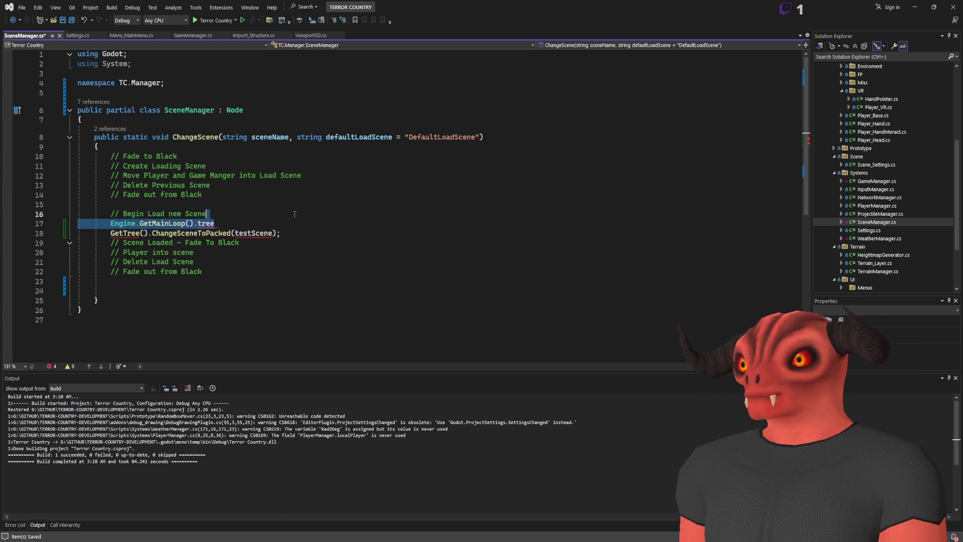
key("BackSpace")
double_click(129, 224)
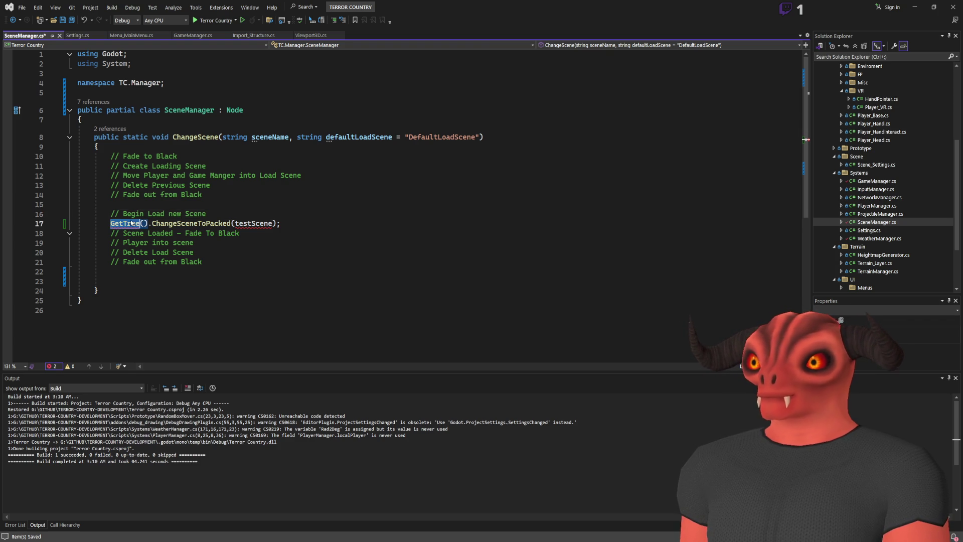
key("Left")
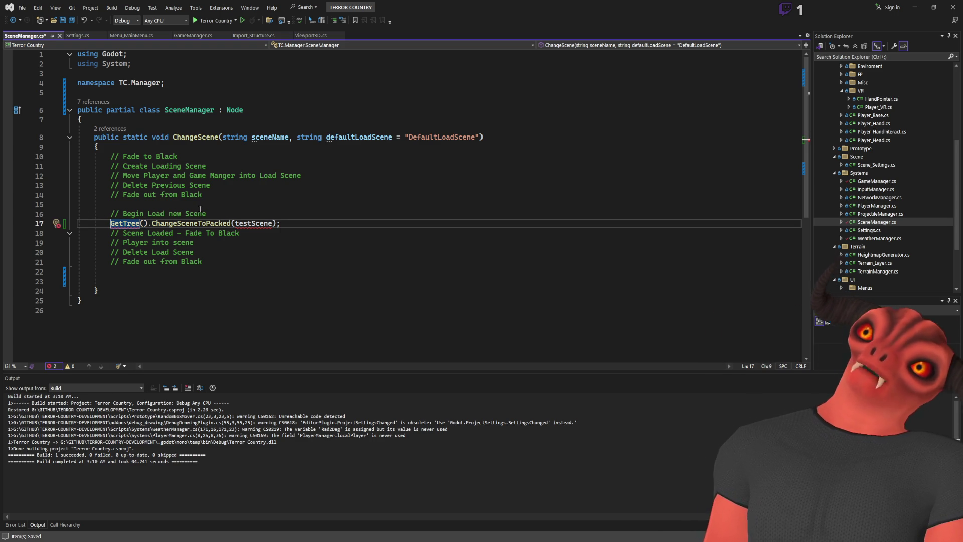
left_click(208, 118)
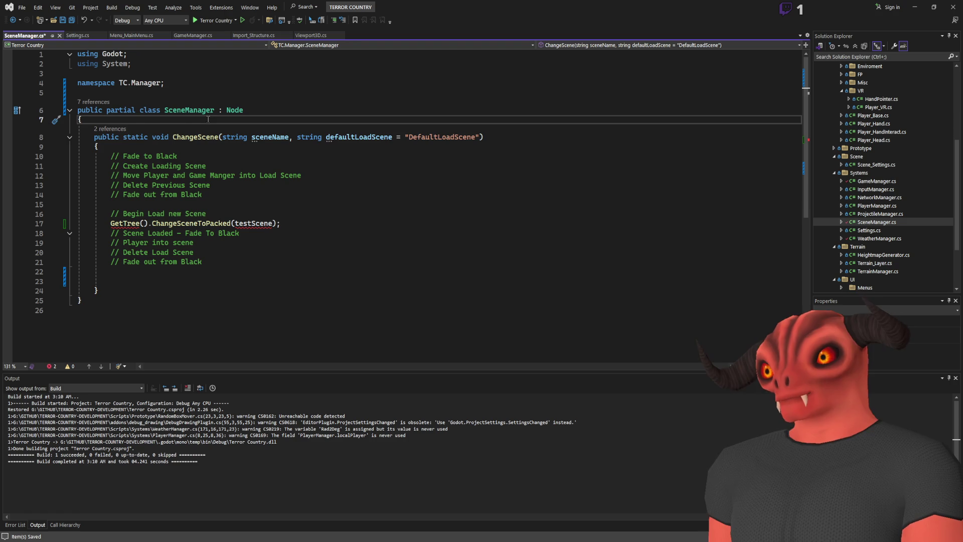
Step: Declare a static SceneManager Instance field and set 'Instance = this;' in a _Ready override, then save
key("Return")
key("Return")
key("Up")
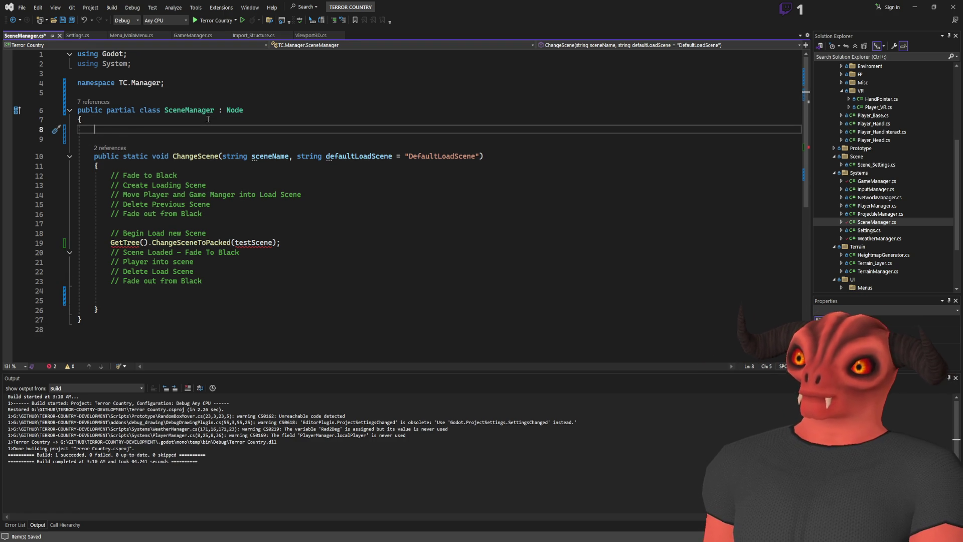
type("publi")
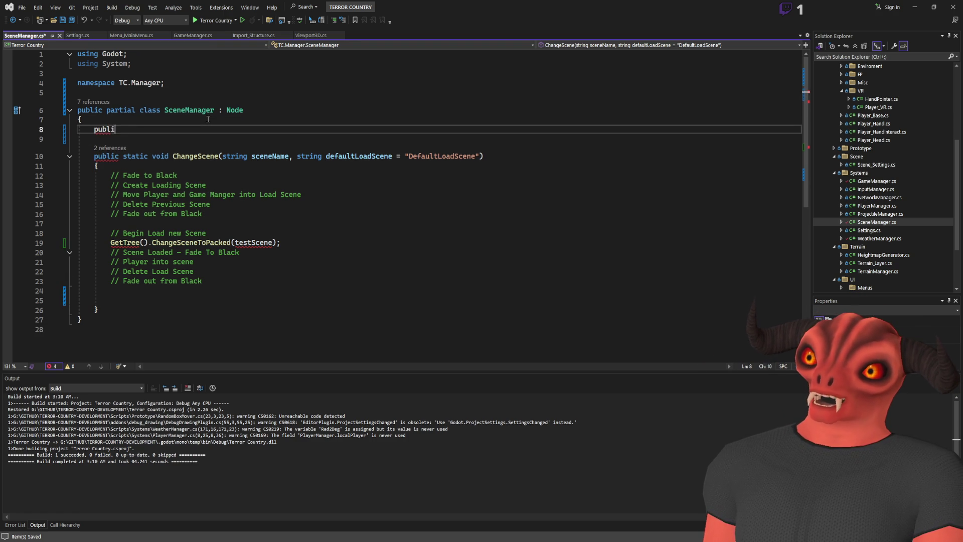
type("c static Sce")
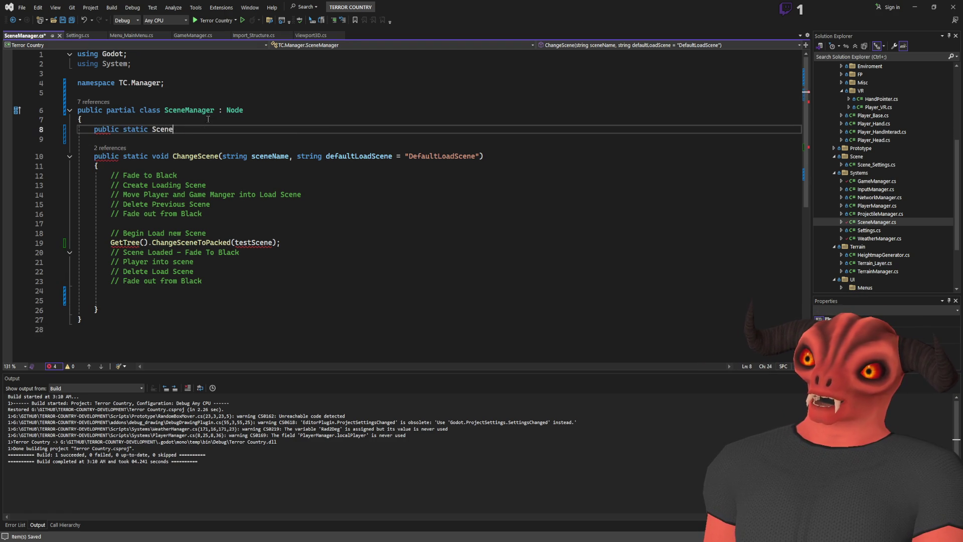
key("Tab")
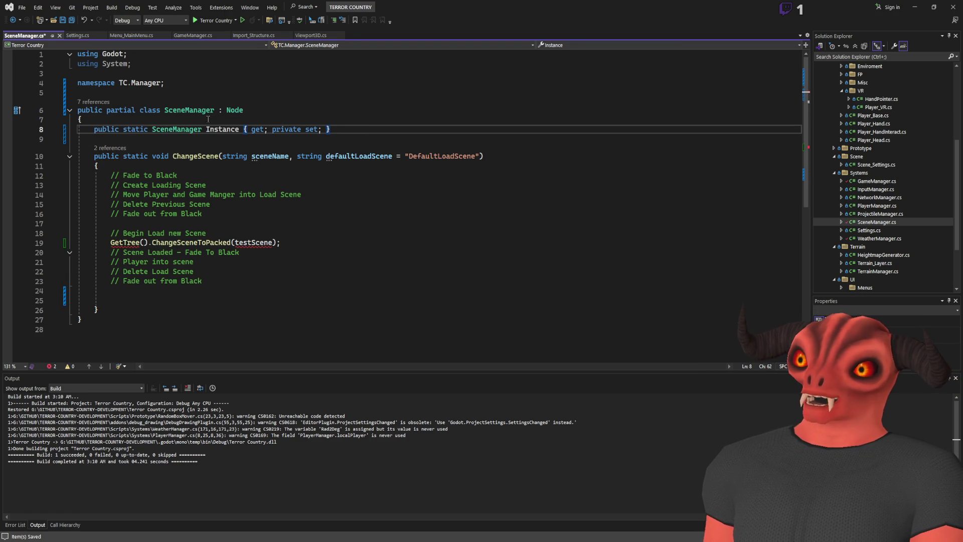
type(";")
key("Return")
key("Return")
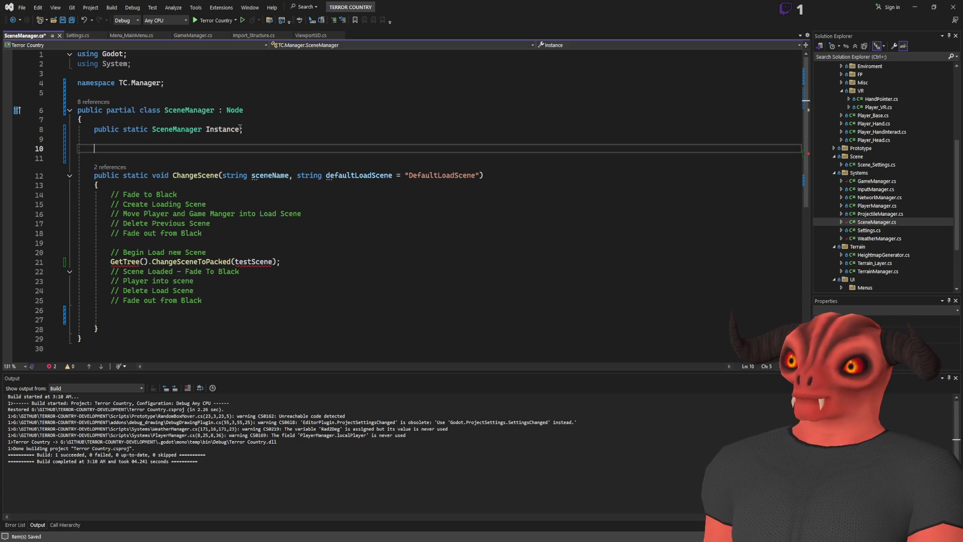
type("override read")
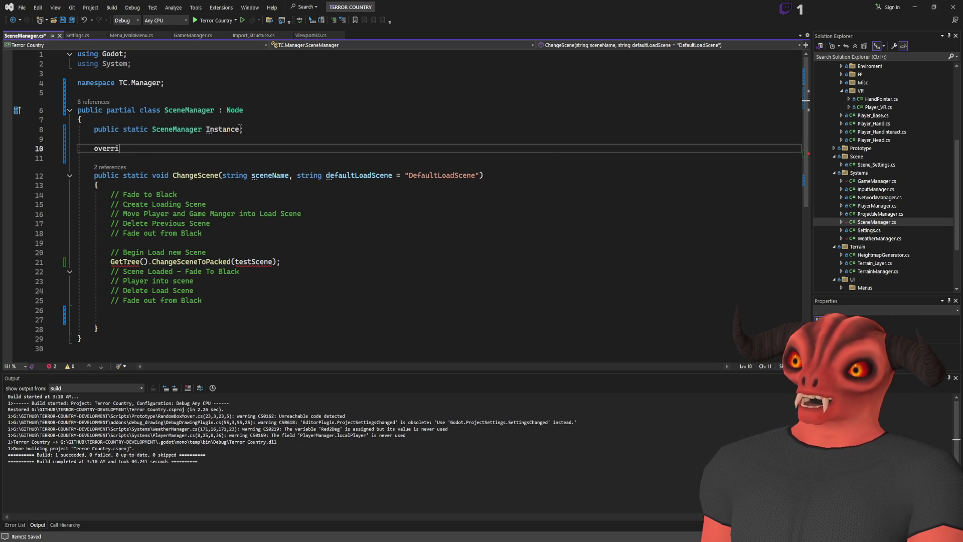
key("Tab")
type("Instance")
key("Tab")
key("ctrl+s")
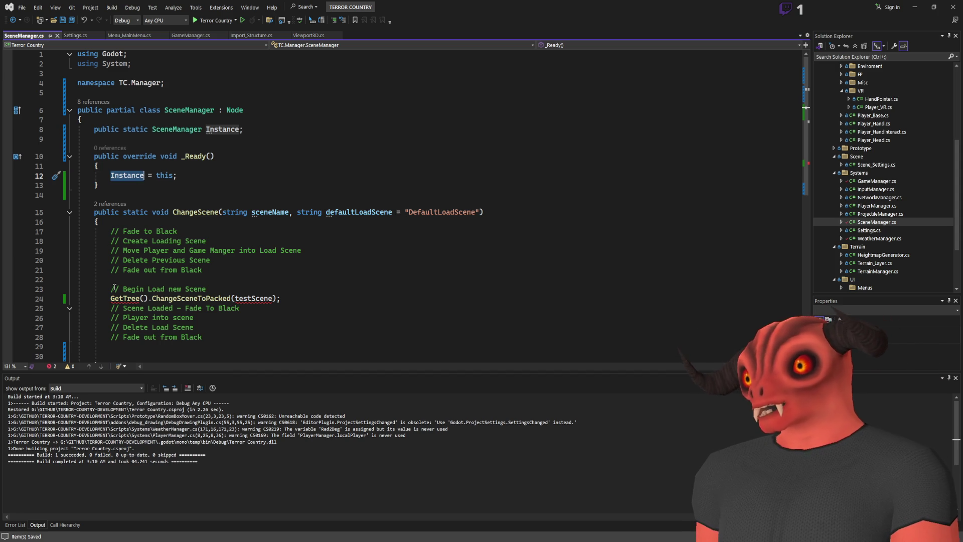
Step: Prefix the GetTree() call in ChangeScene with 'Instance.'
left_click(111, 298)
type("Instance.")
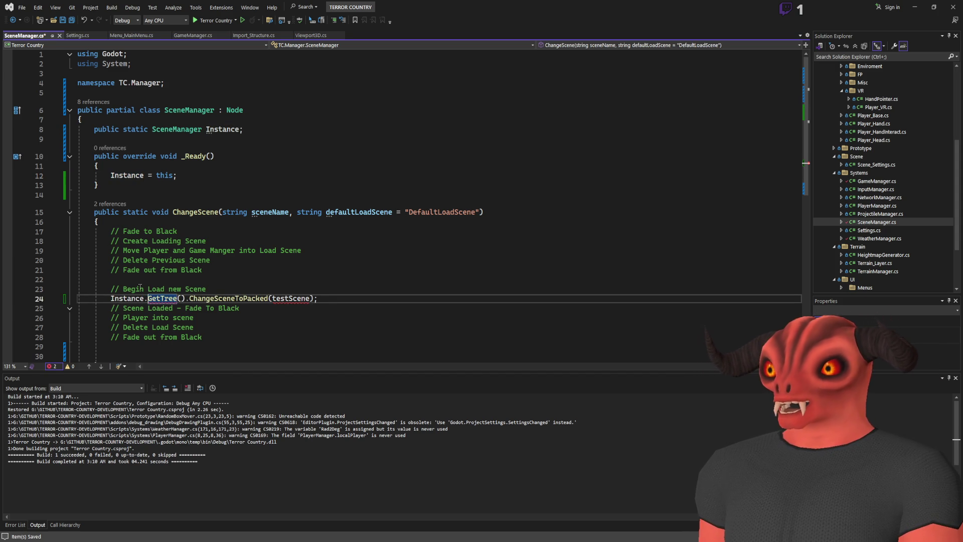
scroll(260, 274, "down", 1)
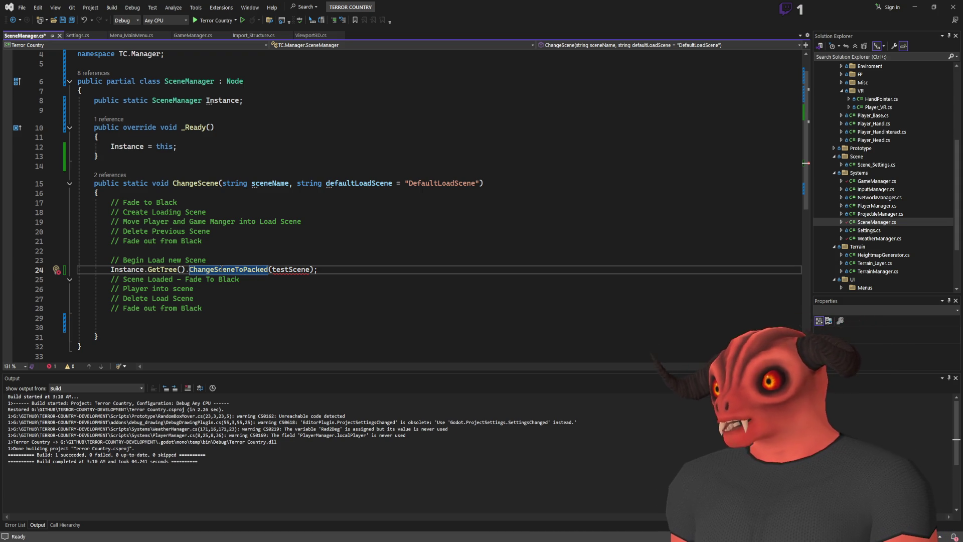
Step: Add a 'public static SceneTree CurrentScene;' field below Instance
left_click(288, 101)
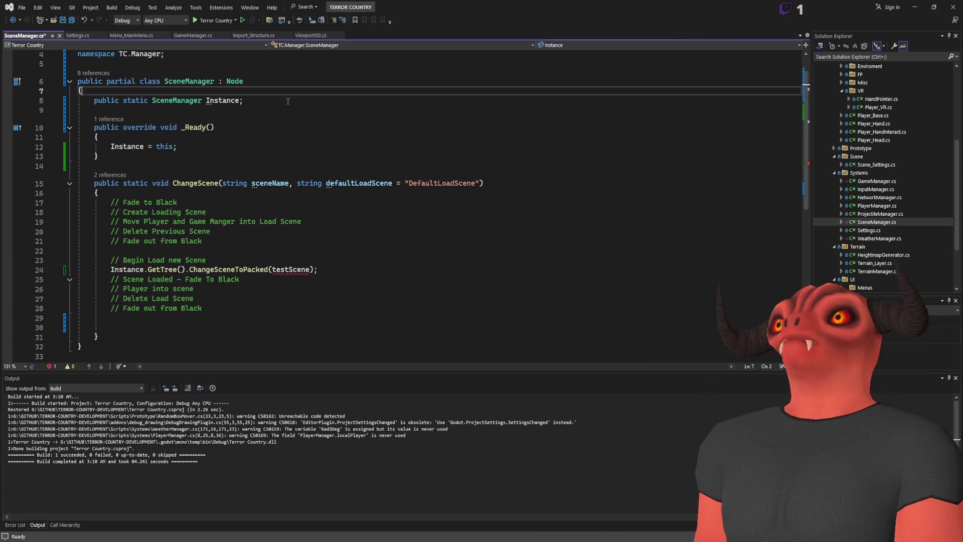
key("Return")
type("public static ")
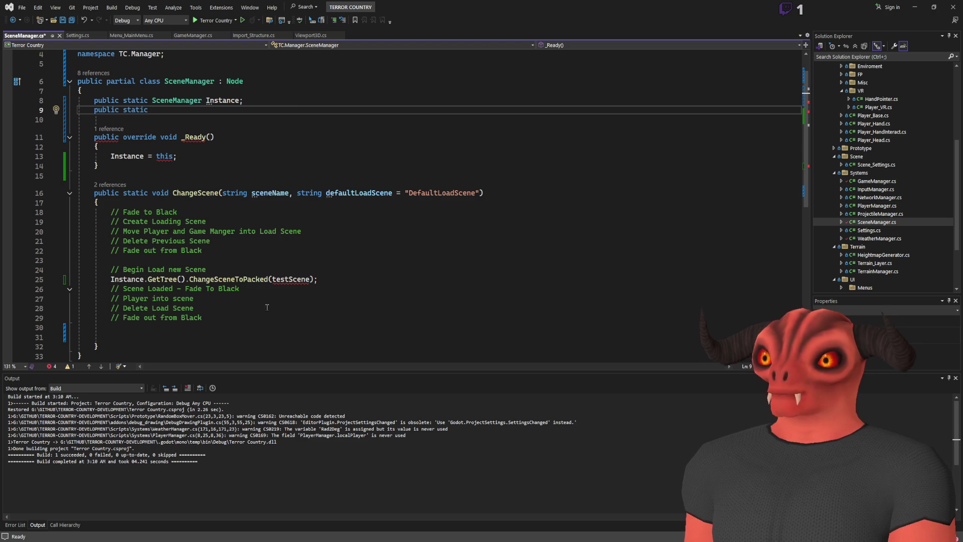
type("SceneTree c")
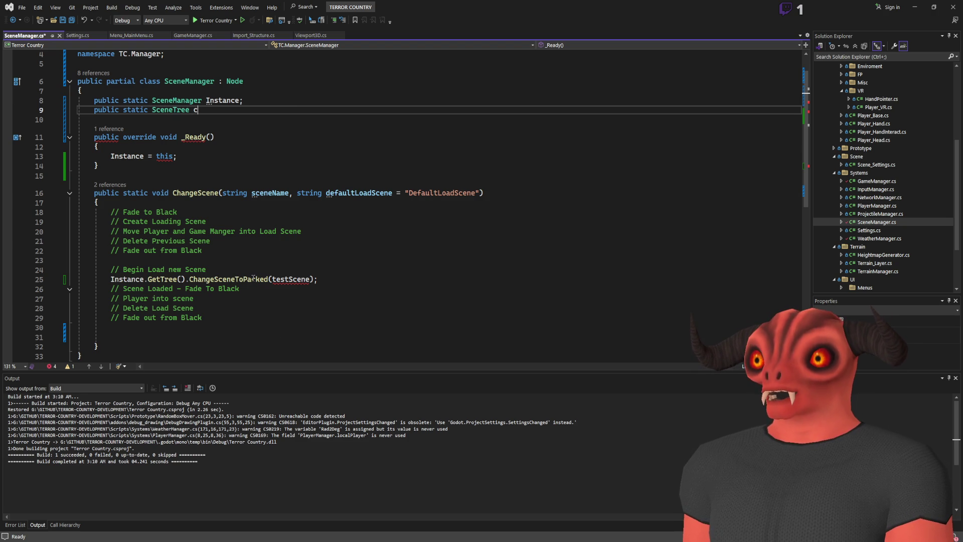
type("urren")
key("BackSpace")
key("BackSpace")
key("BackSpace")
type("urrentScene;")
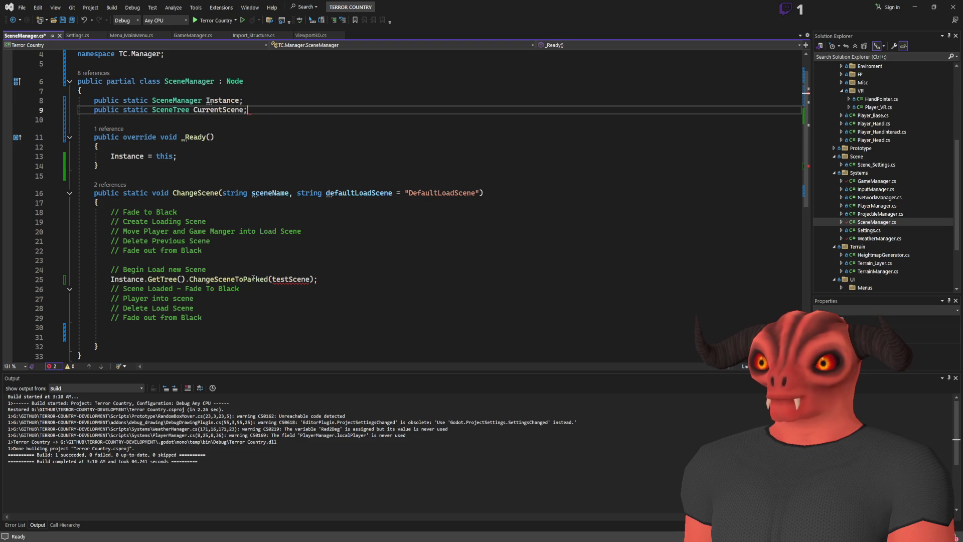
key("Left")
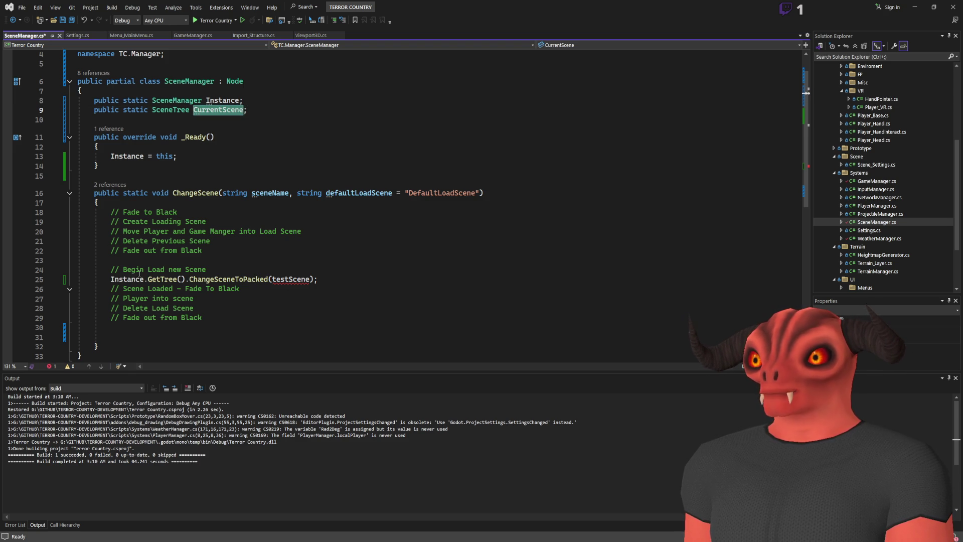
Step: Jump to Godot's SceneTree definition of ChangeSceneToNode
left_click(139, 273)
scroll(138, 273, "down", 3)
left_click(194, 212)
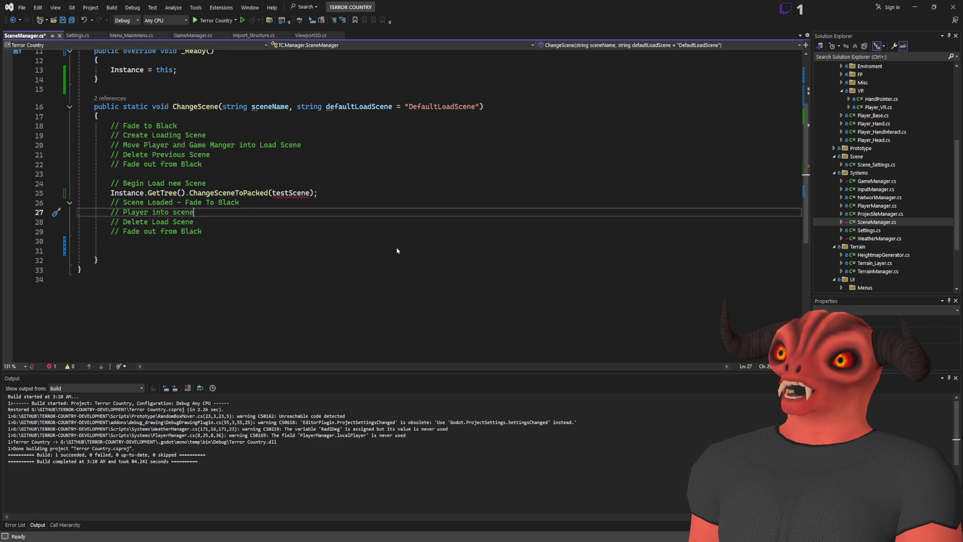
key("ctrl+minus")
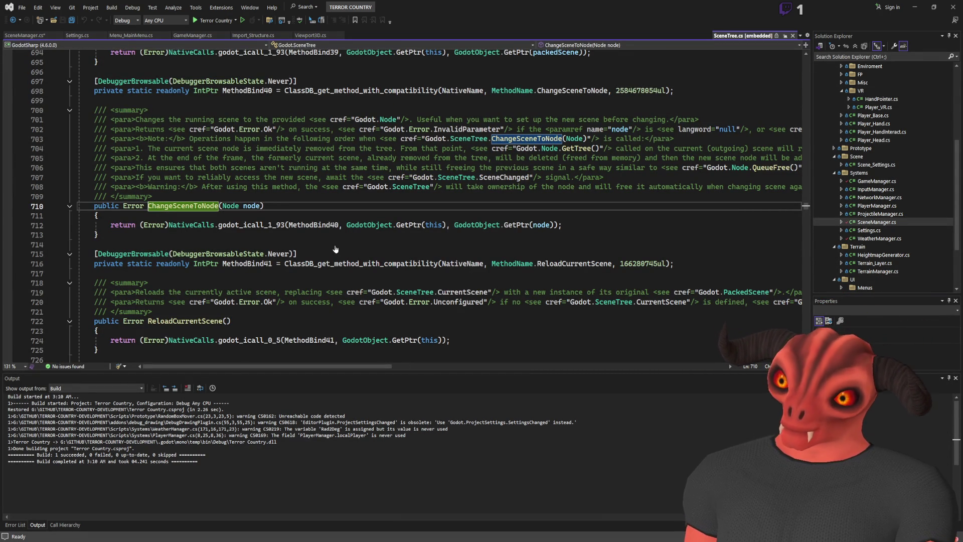
Step: Collapse the ChangeSceneToNode summary comment and switch to the Godot editor
left_click(69, 111)
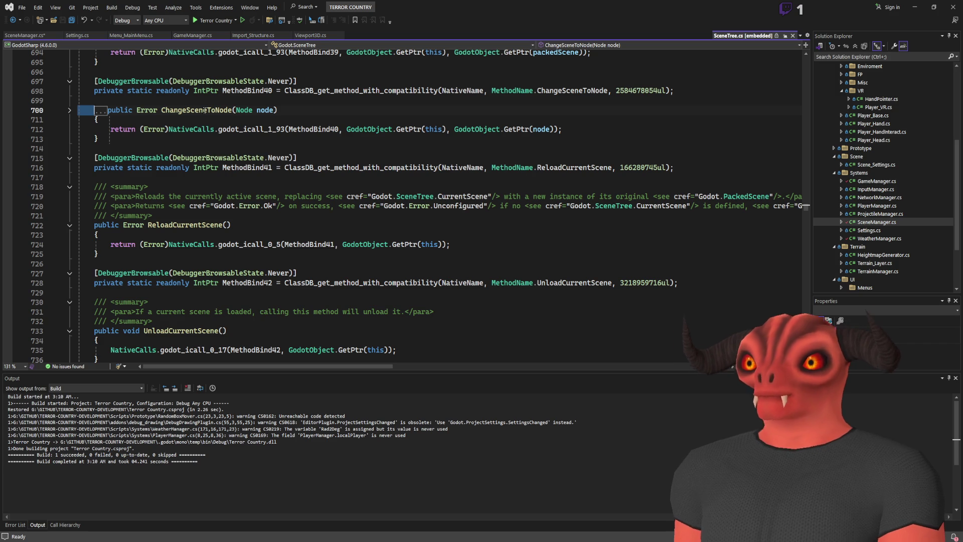
key("alt+Tab")
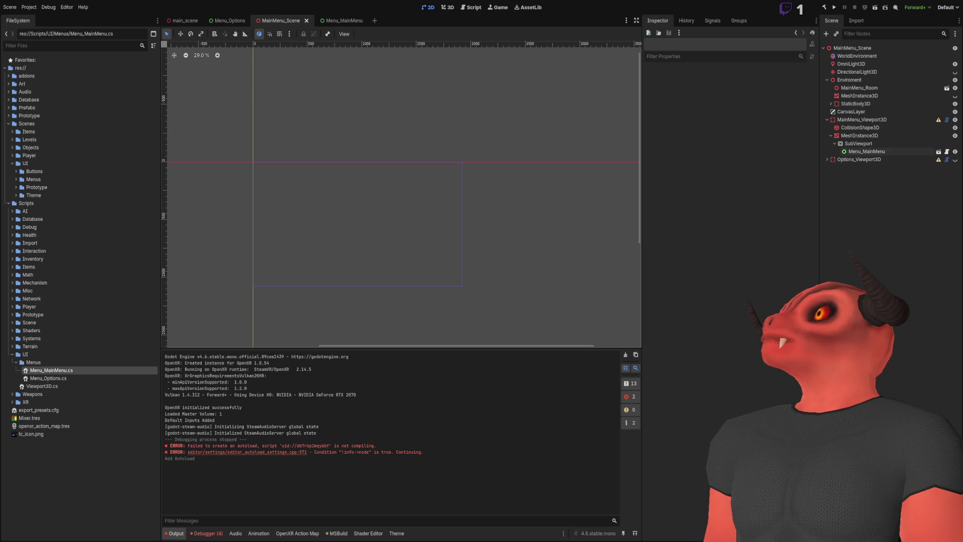
Step: Return to SceneManager.cs in Visual Studio at line 25
key("alt+Tab")
left_click(284, 193)
Step: Pass sceneName instead of testScene to ChangeSceneToPacked
double_click(284, 194)
type("sceneName")
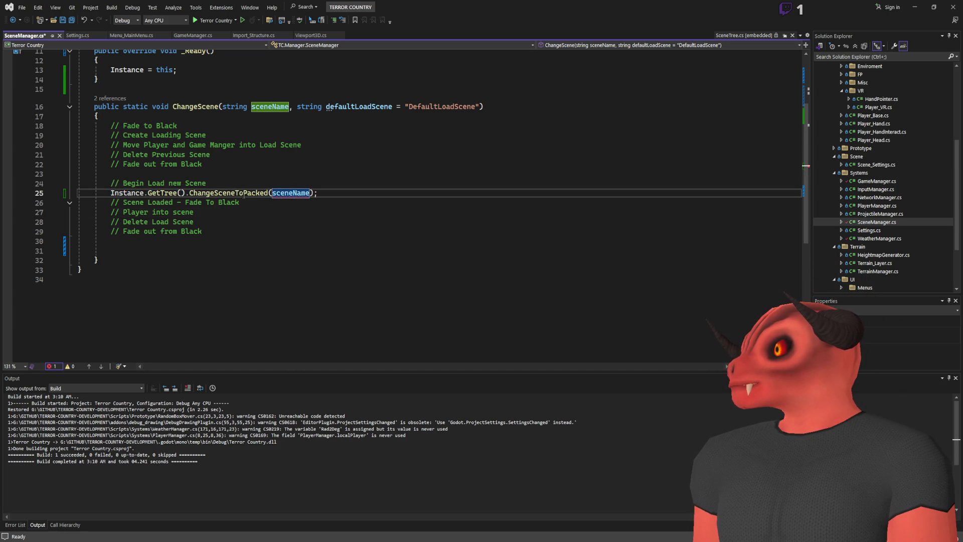
scroll(293, 149, "up", 1)
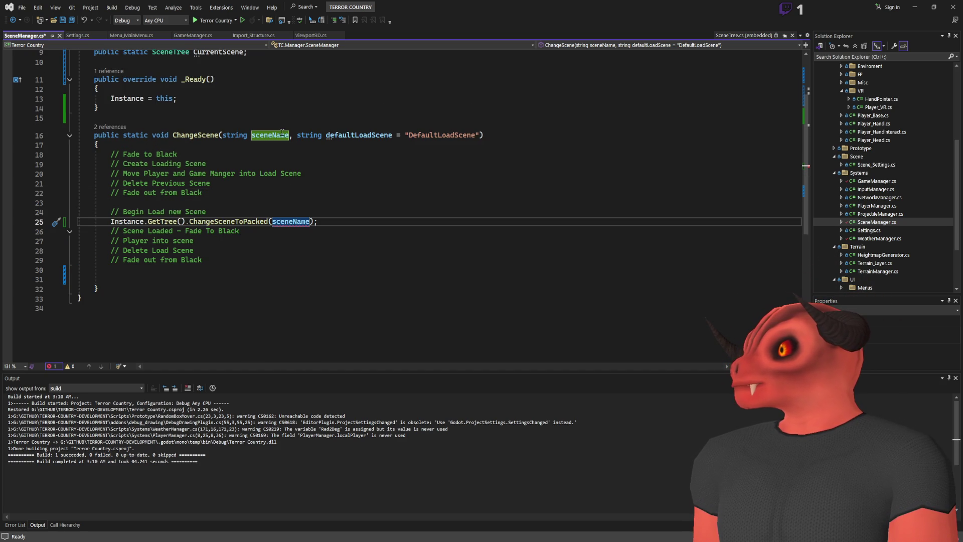
left_click(289, 135)
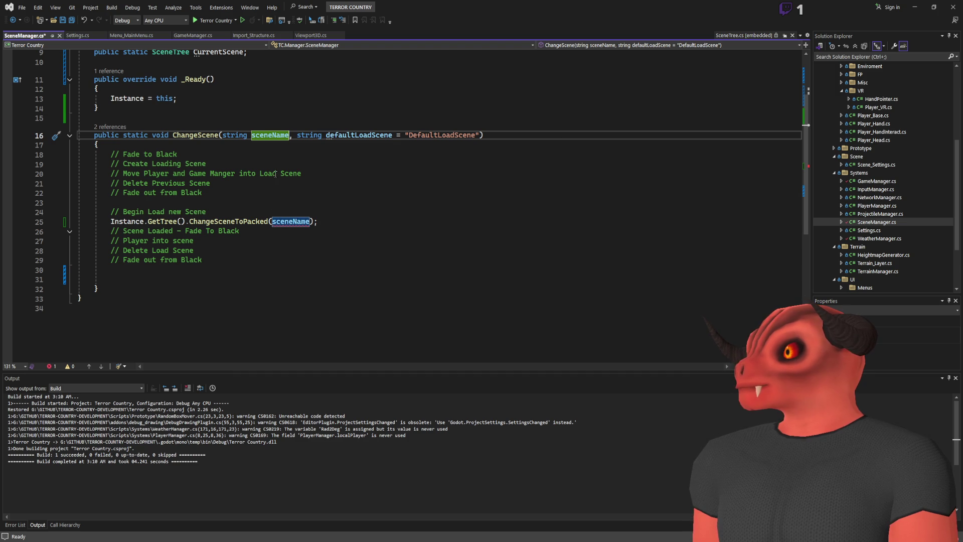
double_click(276, 138)
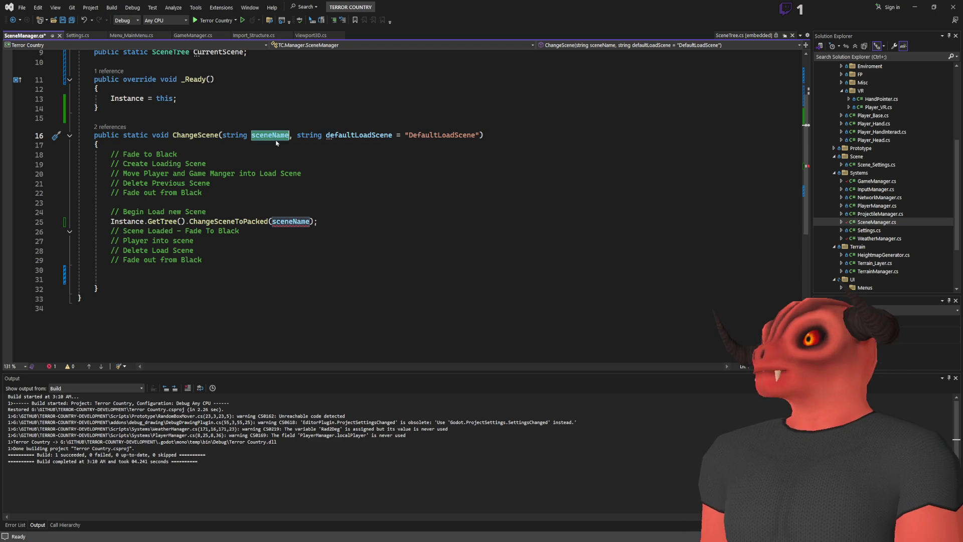
double_click(228, 221)
type("Changescene")
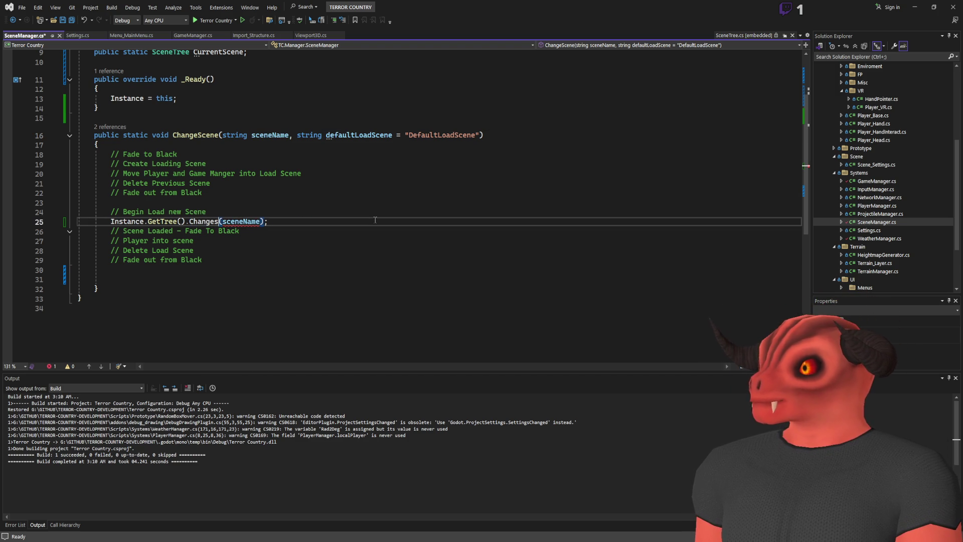
key("ctrl+z")
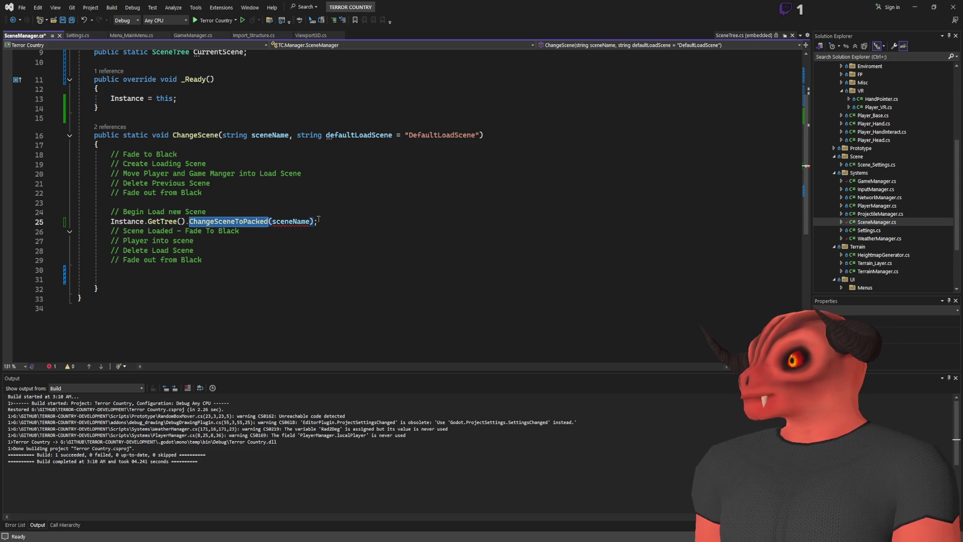
Step: Change the ChangeScene parameter to PackedScene, rename it packedScene, and save
double_click(244, 139)
key("Tab")
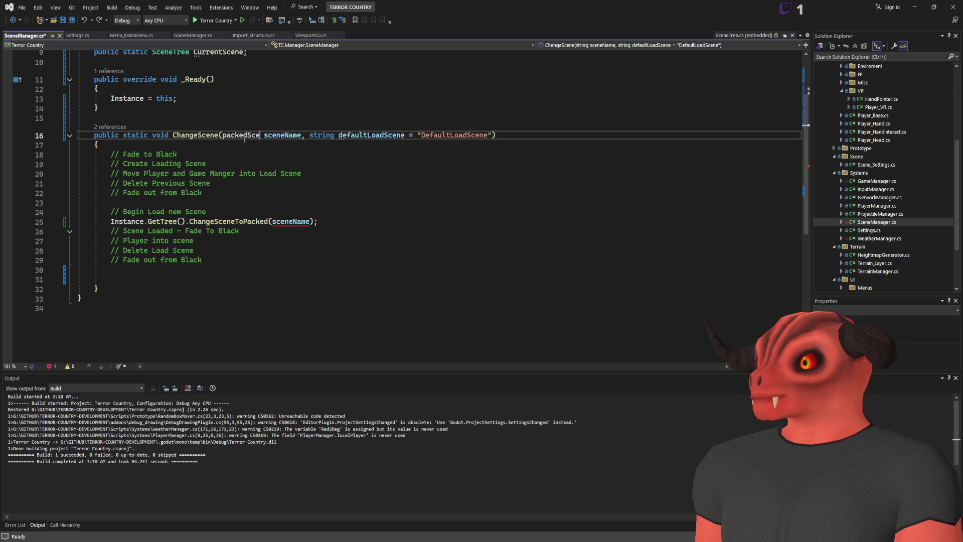
left_click(282, 135)
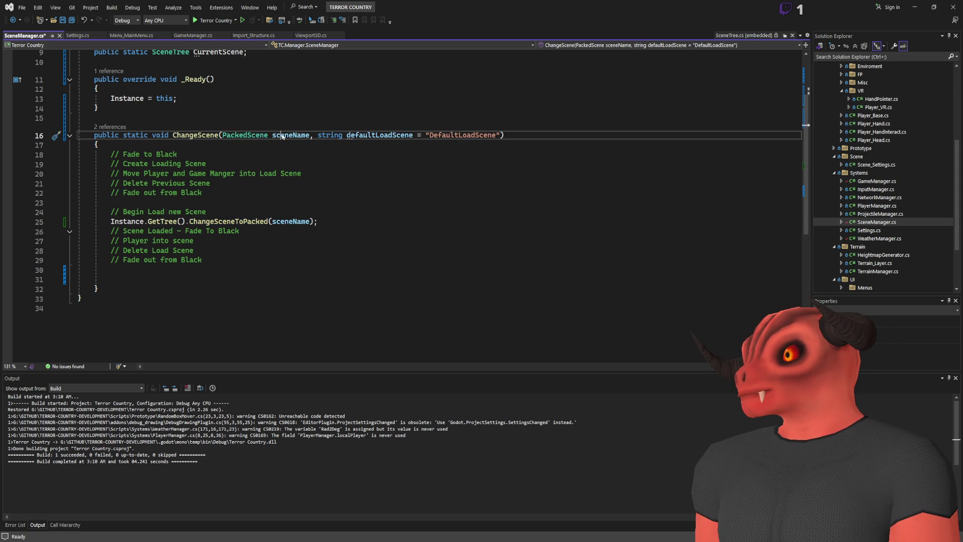
key("ctrl+r")
key("ctrl+r")
type("packedScene")
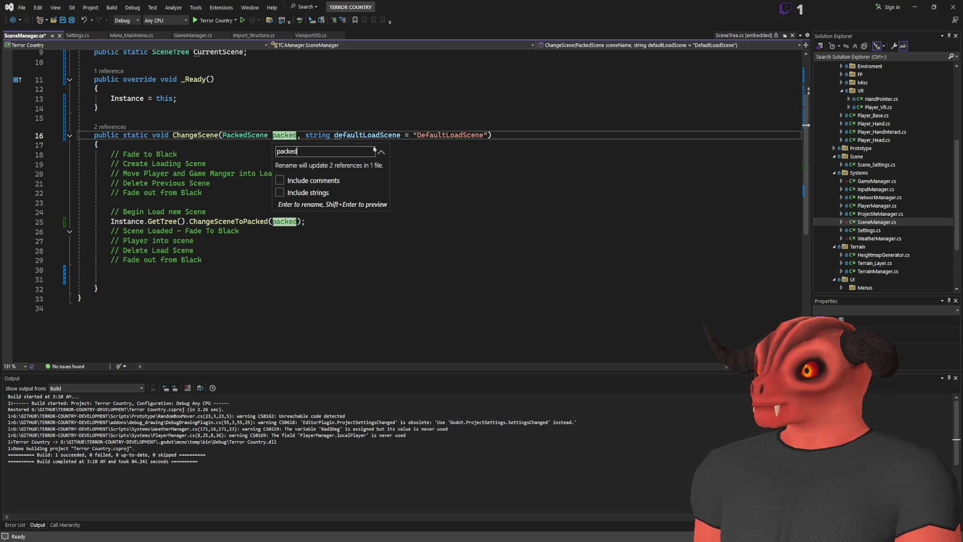
key("Return")
left_click(378, 149)
key("ctrl+s")
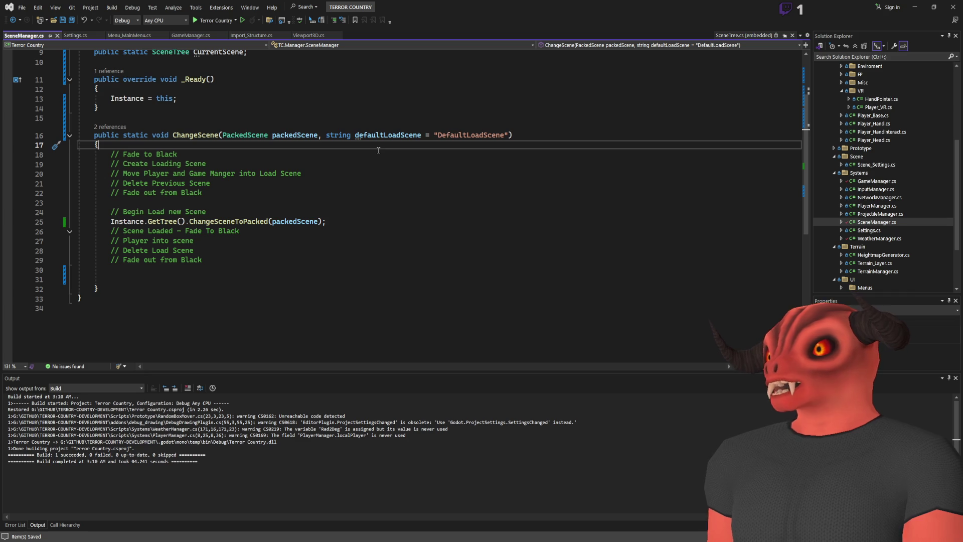
key("alt+Tab")
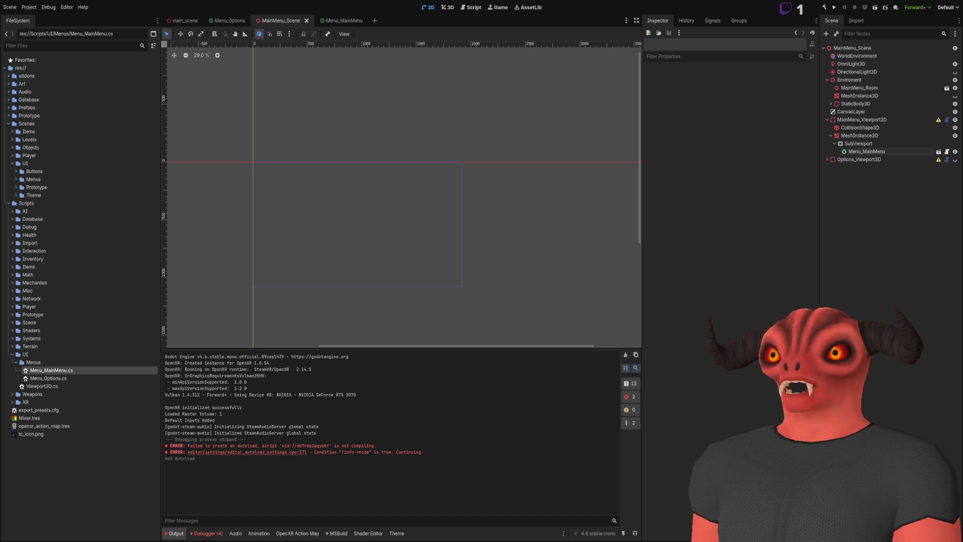
key("alt+Tab")
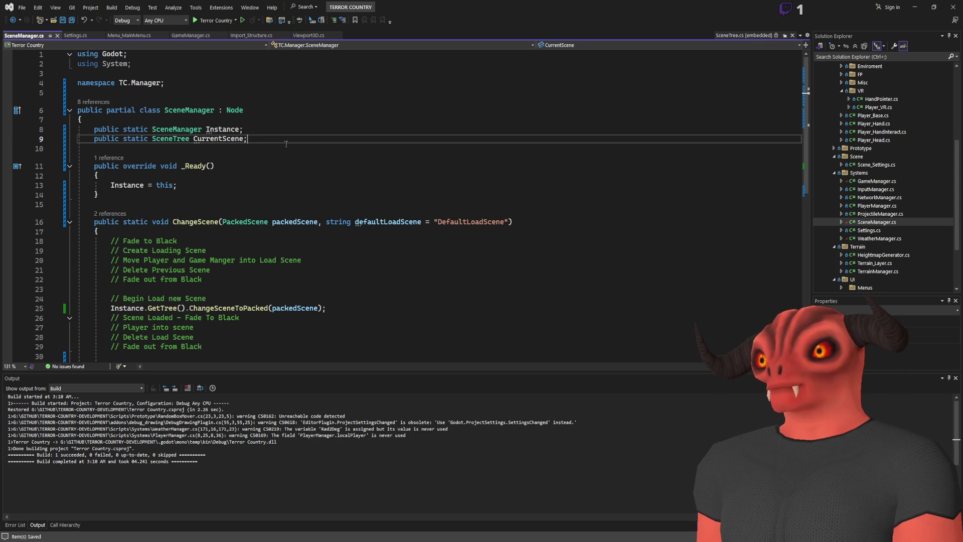
Step: Add 'using static Godot.ResourceLoader;' below the existing usings
left_click(207, 73)
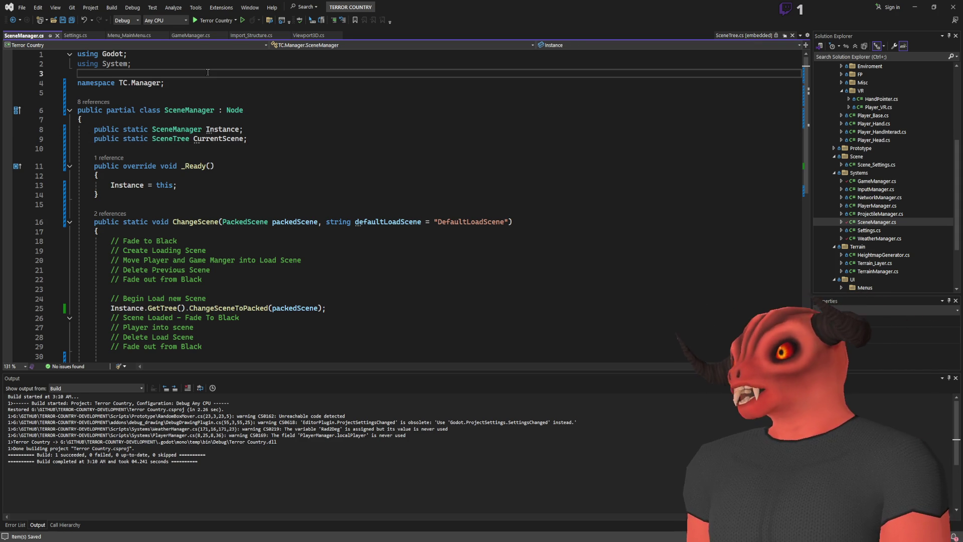
key("Return")
key("Return")
key("Up")
type("using static Godot.")
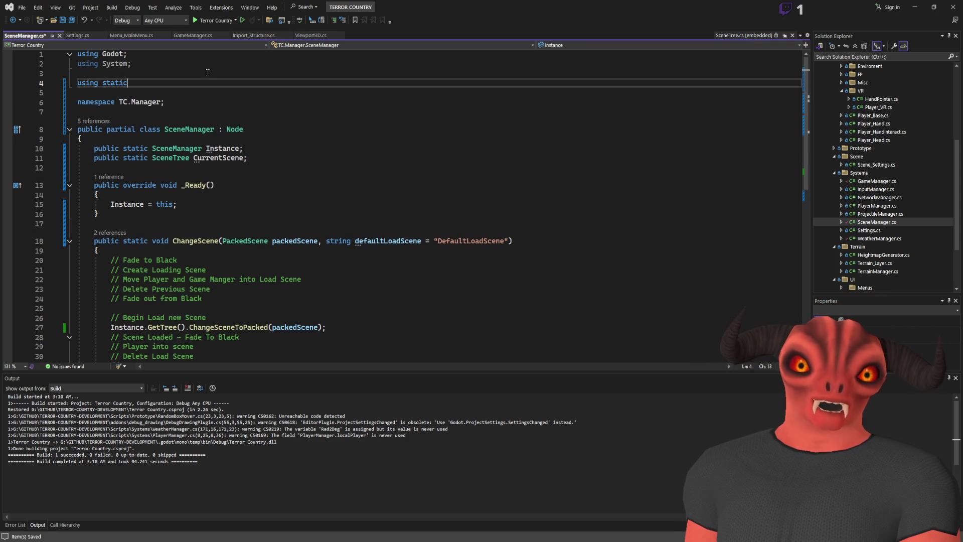
type("ResourceR")
key("BackSpace")
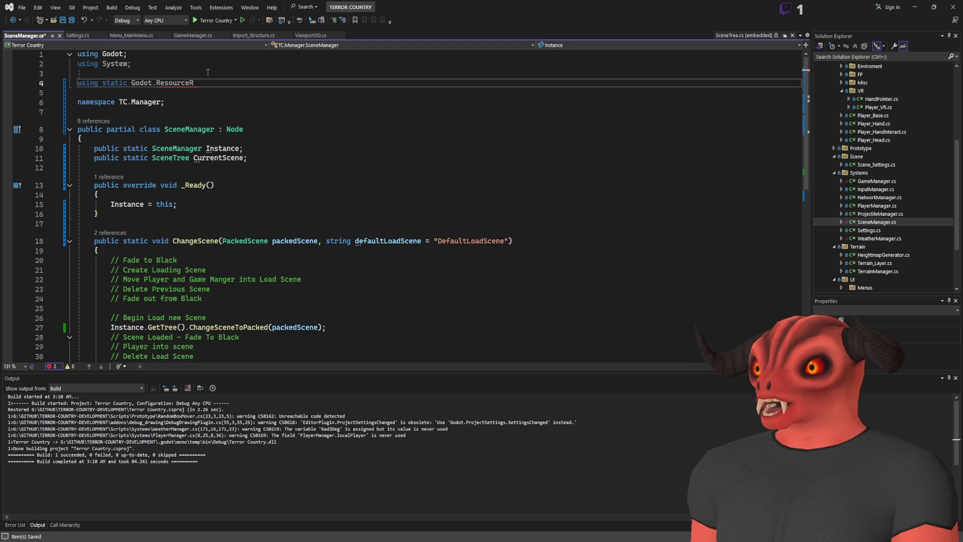
type("Loader")
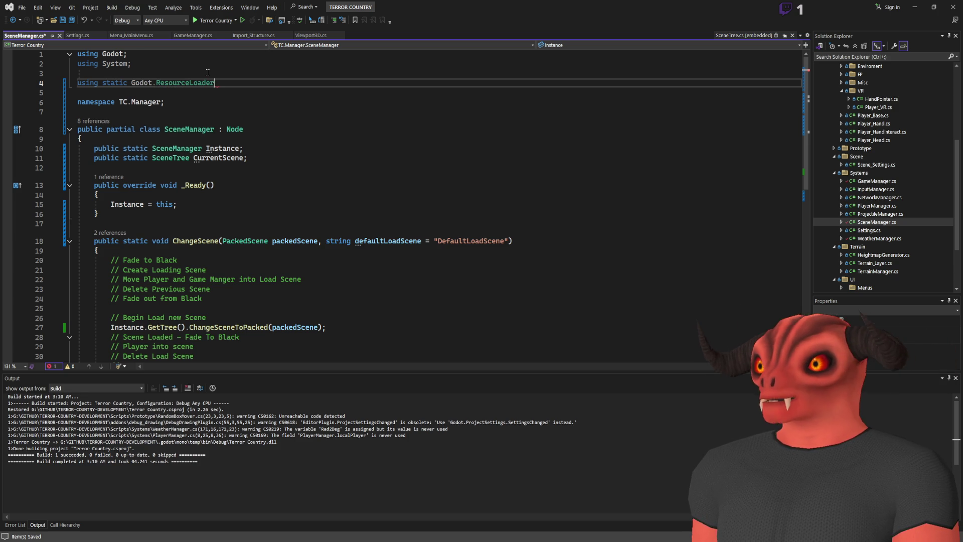
Step: Declare string loadDir, Node currentLoadedNode, private Tween tween and bool isLoading = false fields
key("Down")
key("Down")
key("Down")
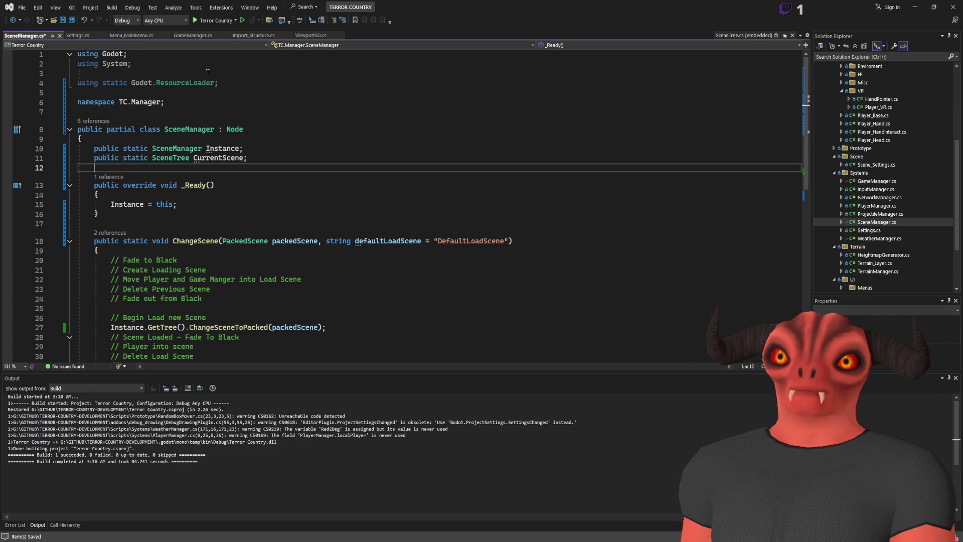
key("Return")
key("Return")
key("Return")
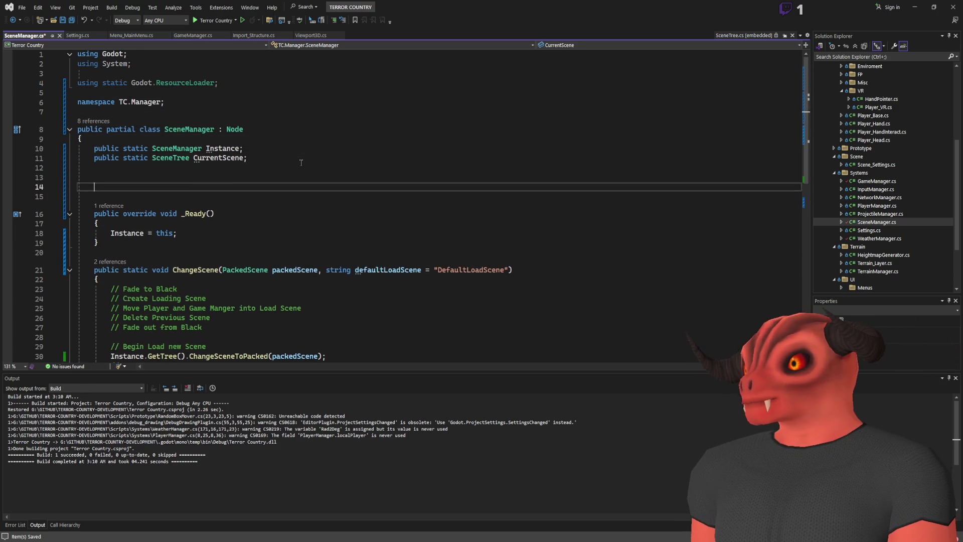
key("Up")
key("Up")
type("tring loadDir;")
key("Return")
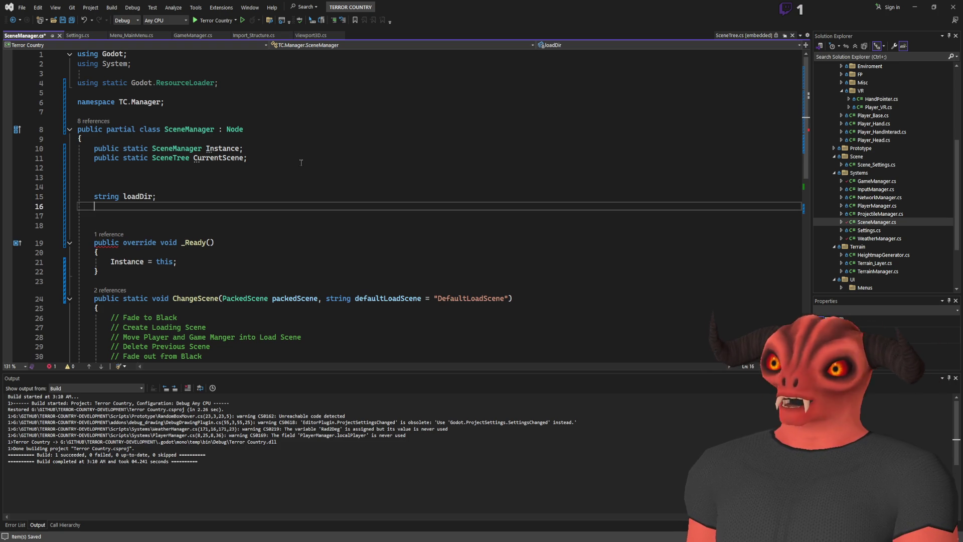
type("entLoadedN")
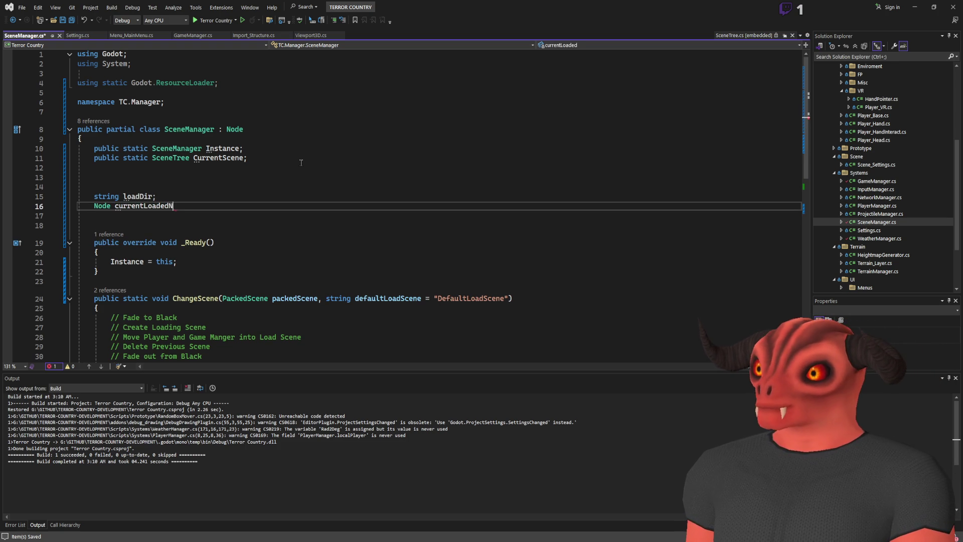
type("ode;")
key("Return")
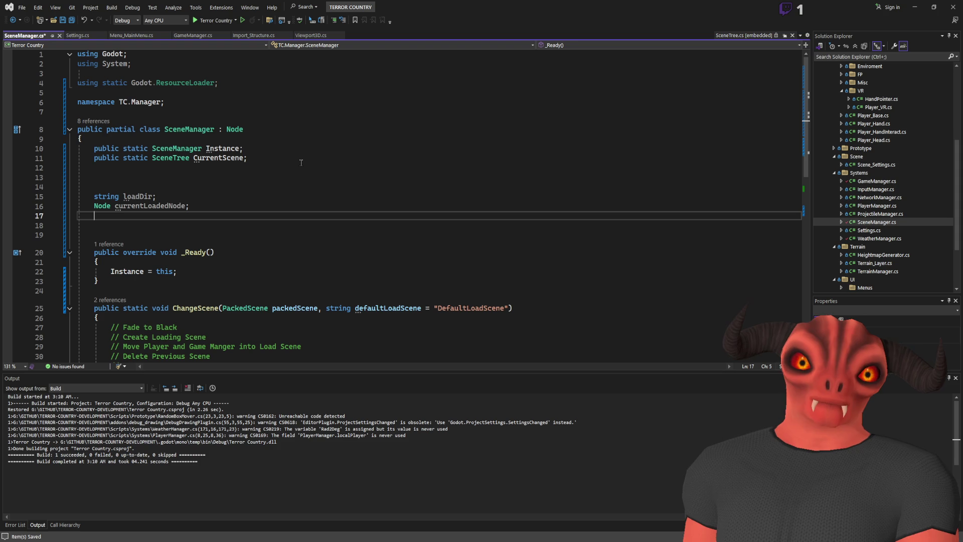
type("private Tween tween;")
key("Return")
type("b")
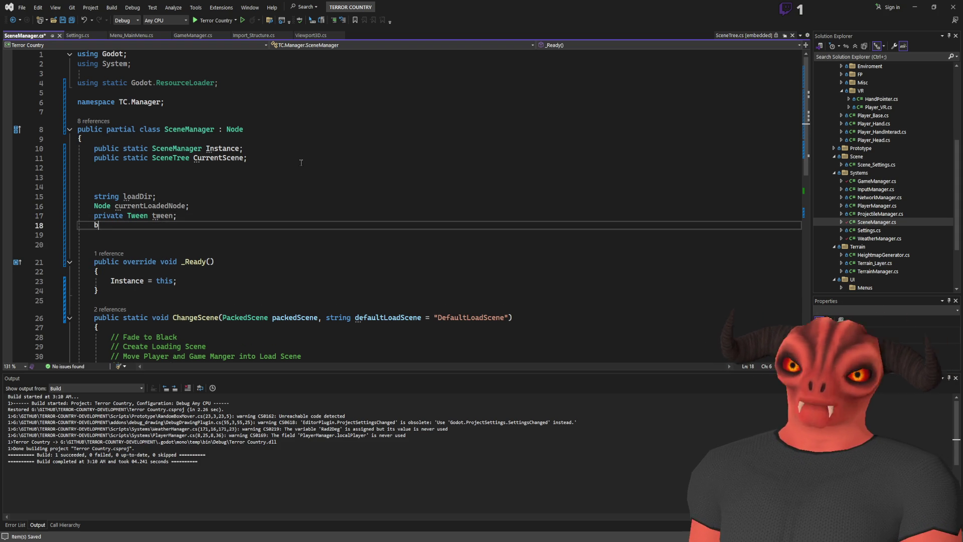
type("ool isLoading = false;")
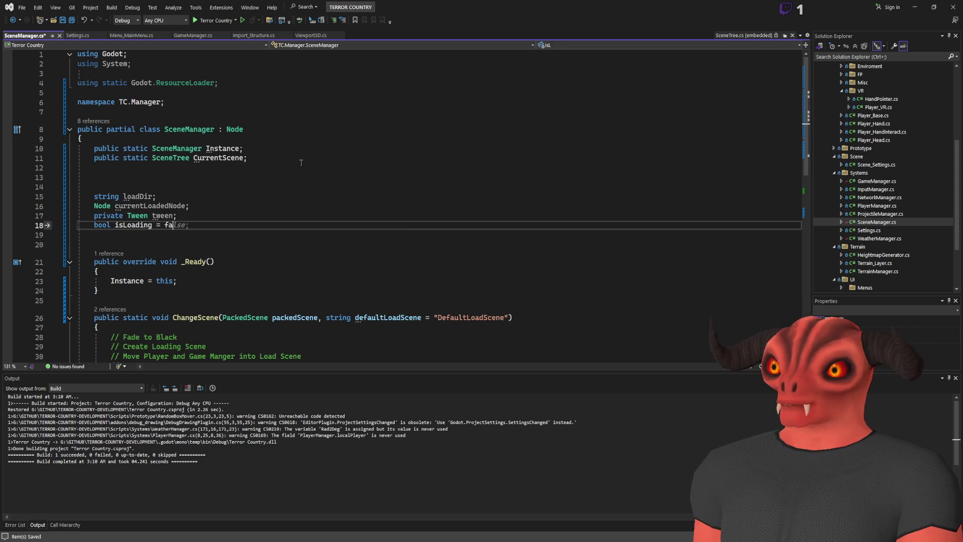
key("Return")
Step: Type a static SceneLoader instance declaration, then delete it again
type("public static sSc")
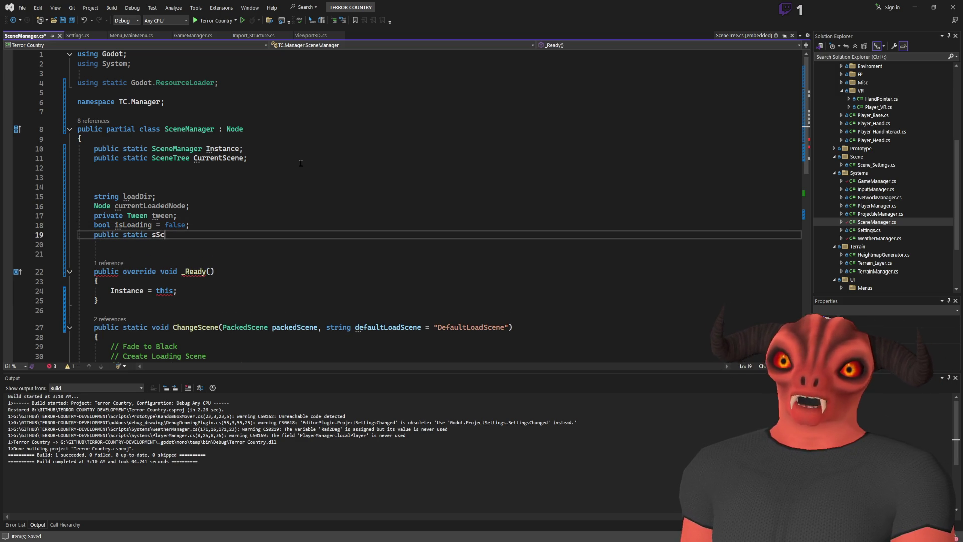
key("BackSpace")
type("eneLoader")
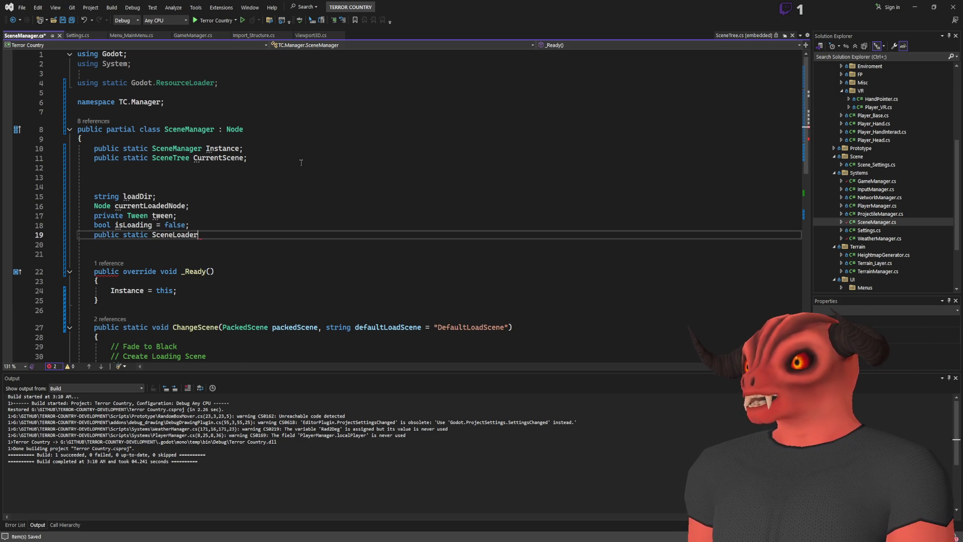
type(" instance;")
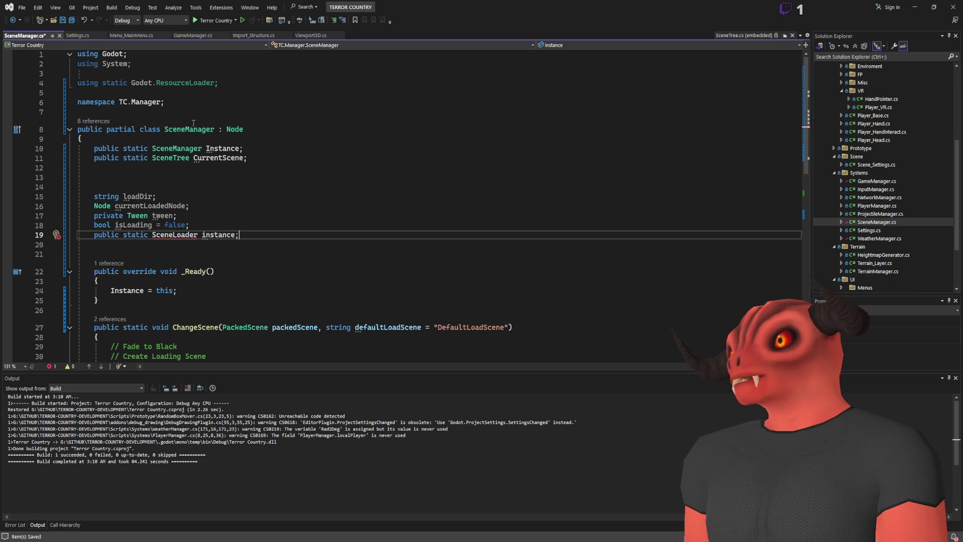
left_click(189, 129)
left_click(235, 157)
left_click_drag(239, 234, 276, 221)
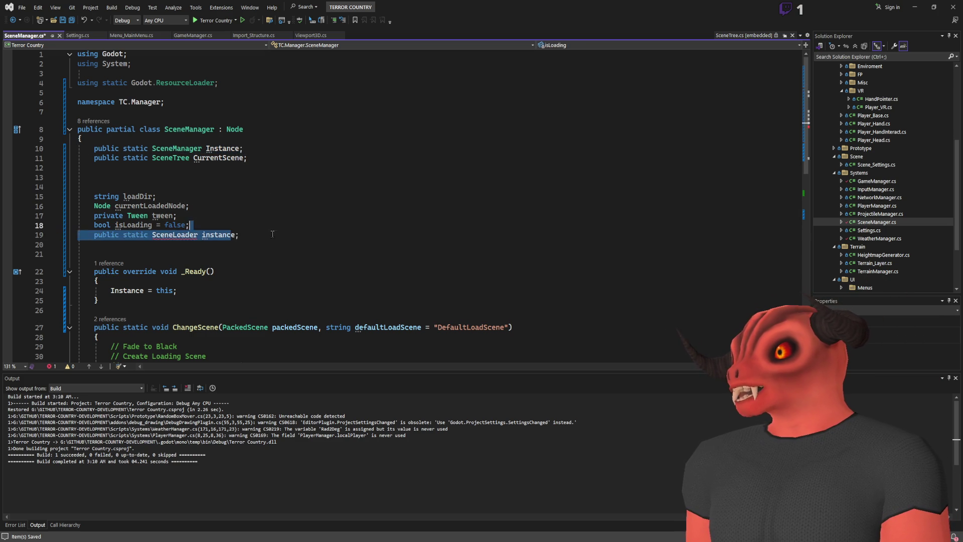
key("BackSpace")
scroll(134, 206, "down", 2)
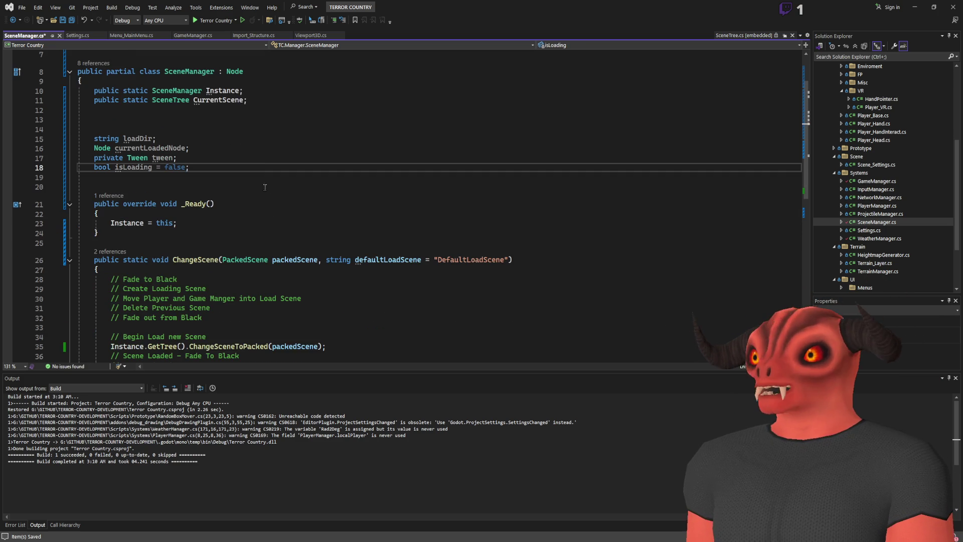
key("alt+Tab")
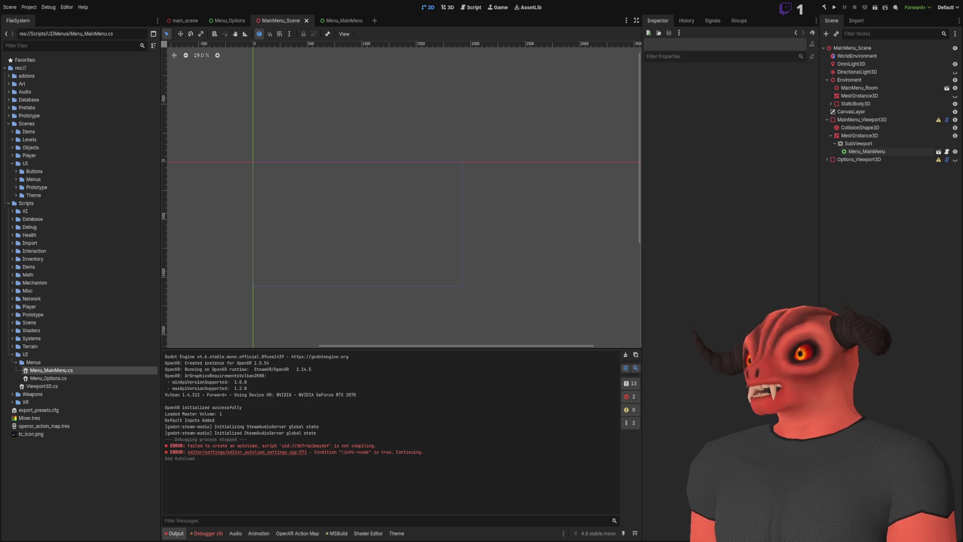
key("alt+Tab")
left_click(236, 242)
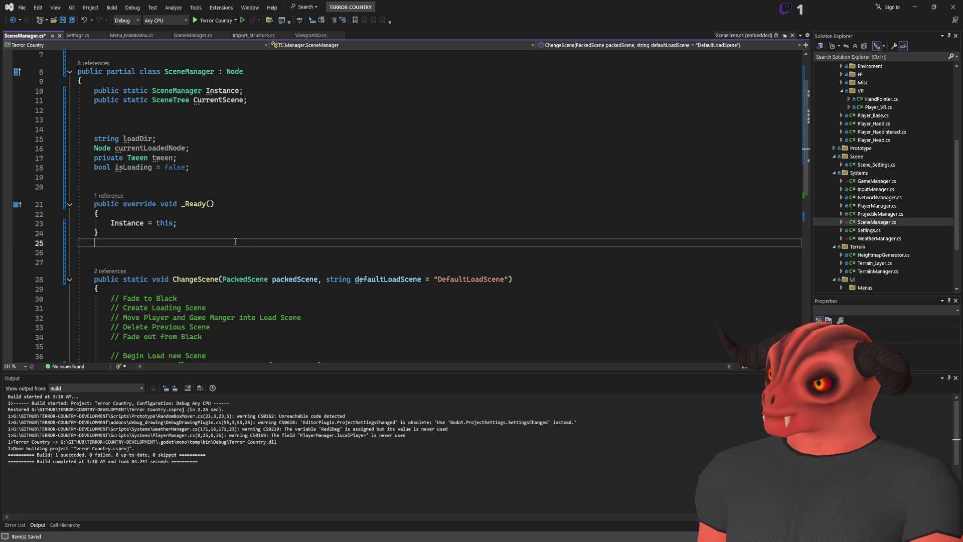
Step: Insert a _Process override stub into SceneManager
key("Return")
type("public voi")
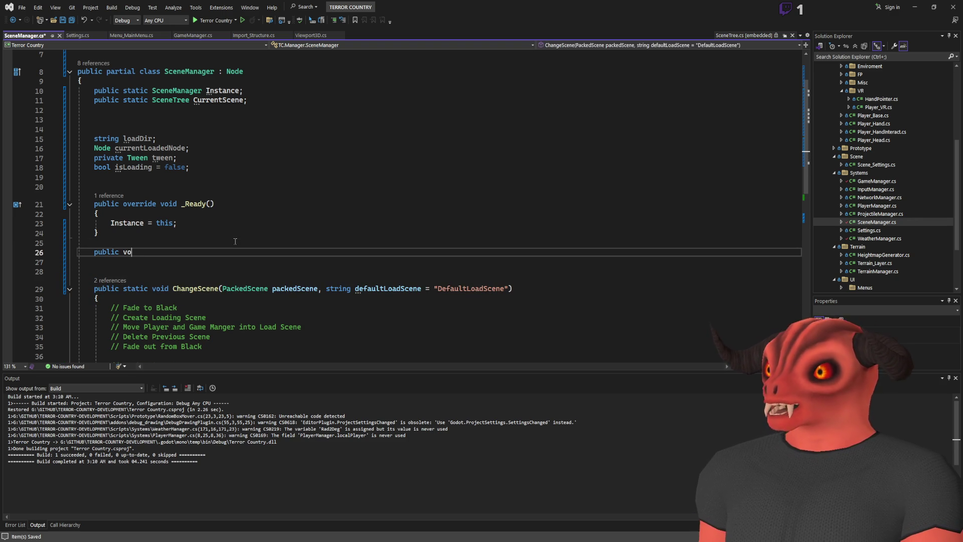
key("BackSpace")
key("BackSpace")
type("rride _Proc")
key("Tab")
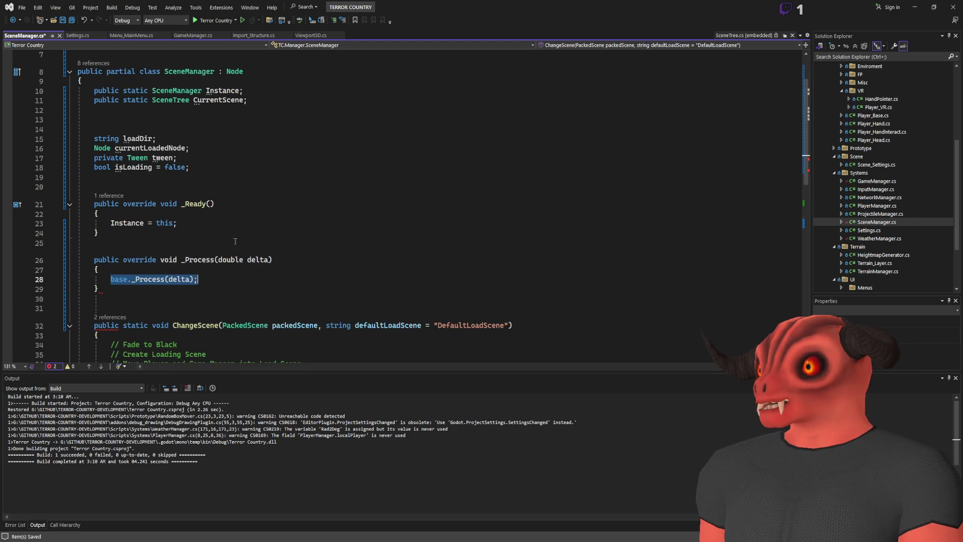
key("Return")
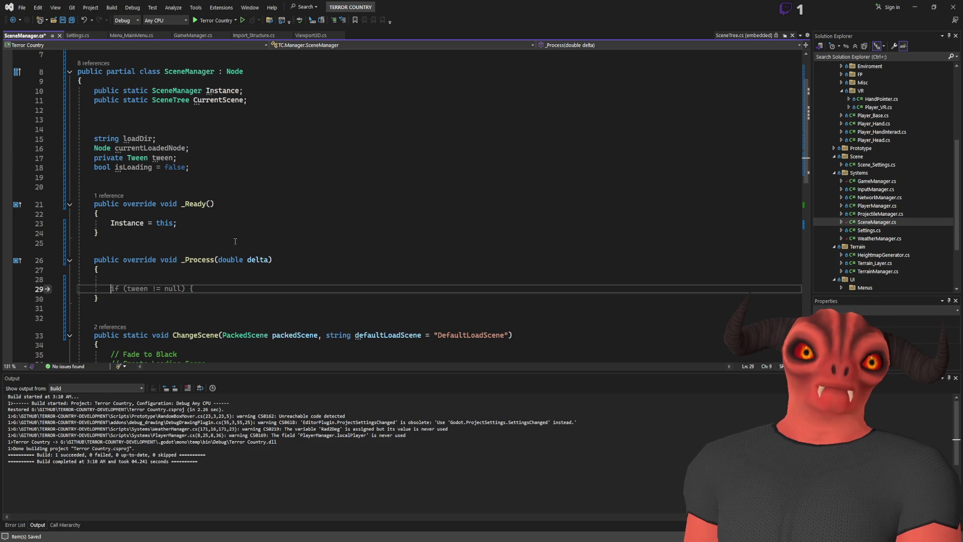
Step: Return early from _Process when isLoading is false or loadDir is empty
type("if (!is")
key("Tab")
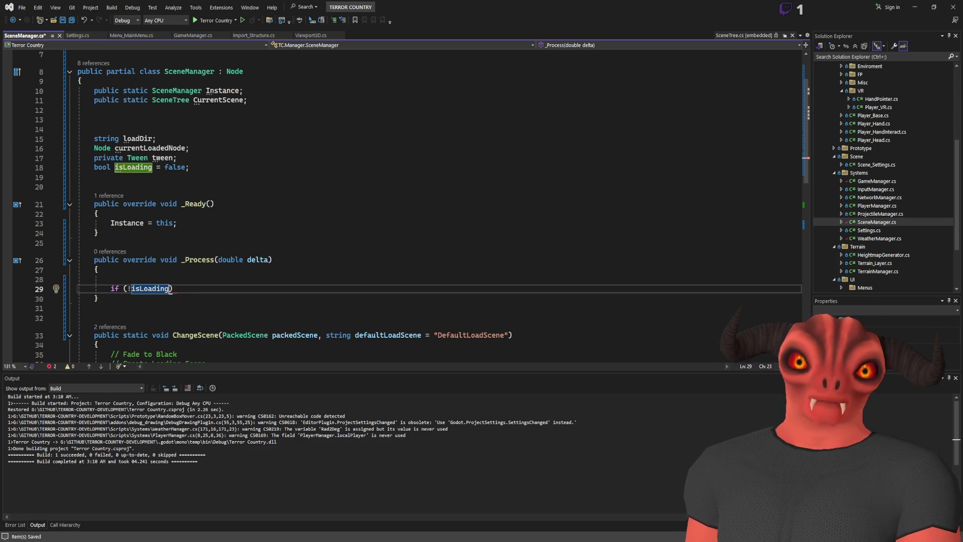
key("alt+Tab")
key("alt+Tab")
left_click(202, 287)
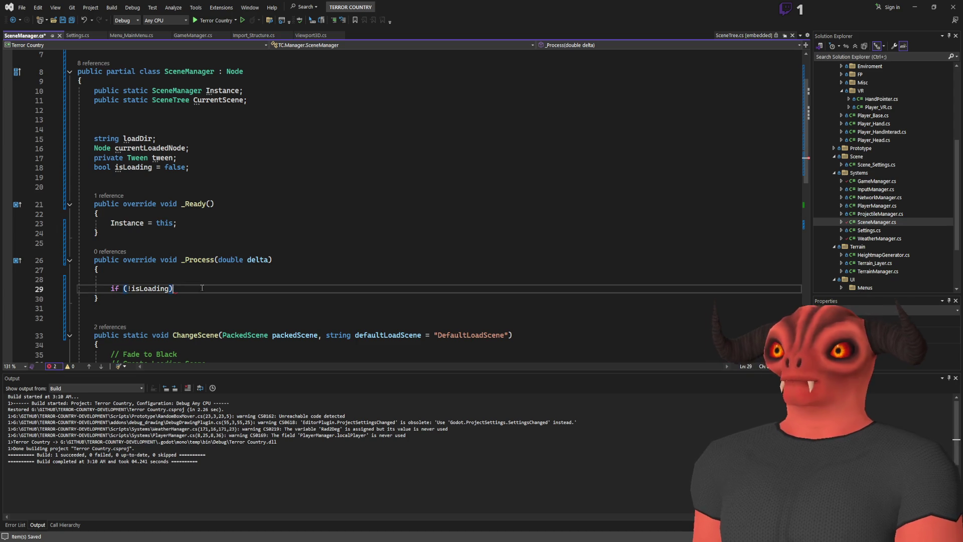
key("Return")
type("return;")
key("Return")
key("Return")
key("Return")
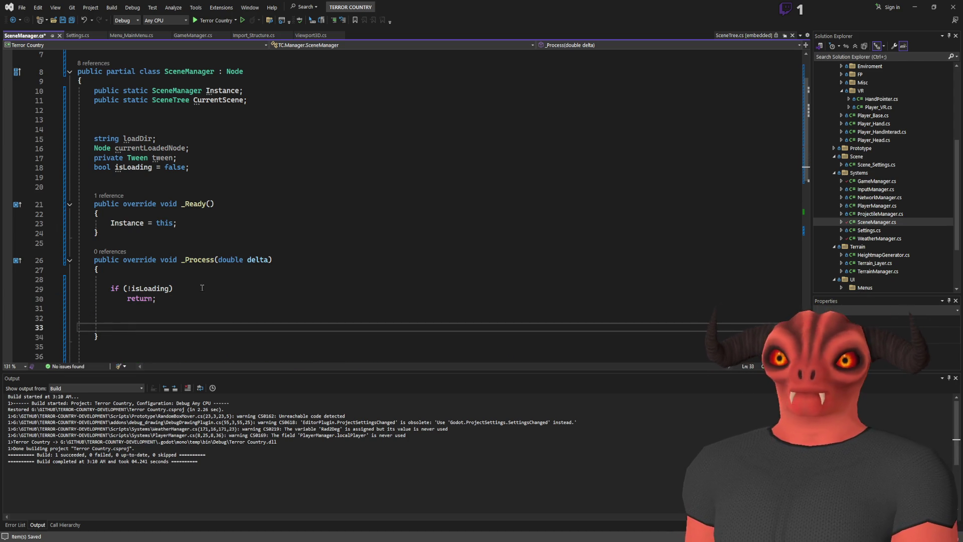
type("if (")
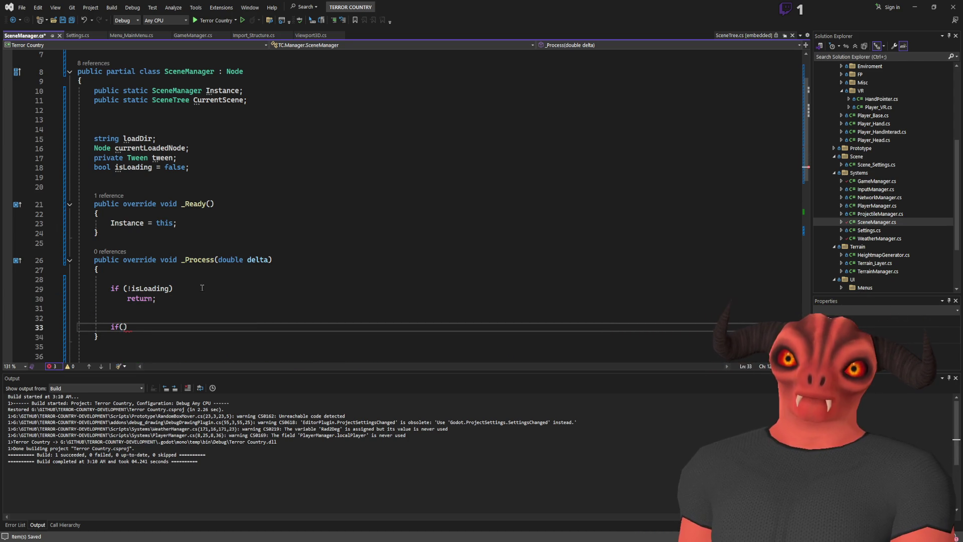
type("loadDir ==")
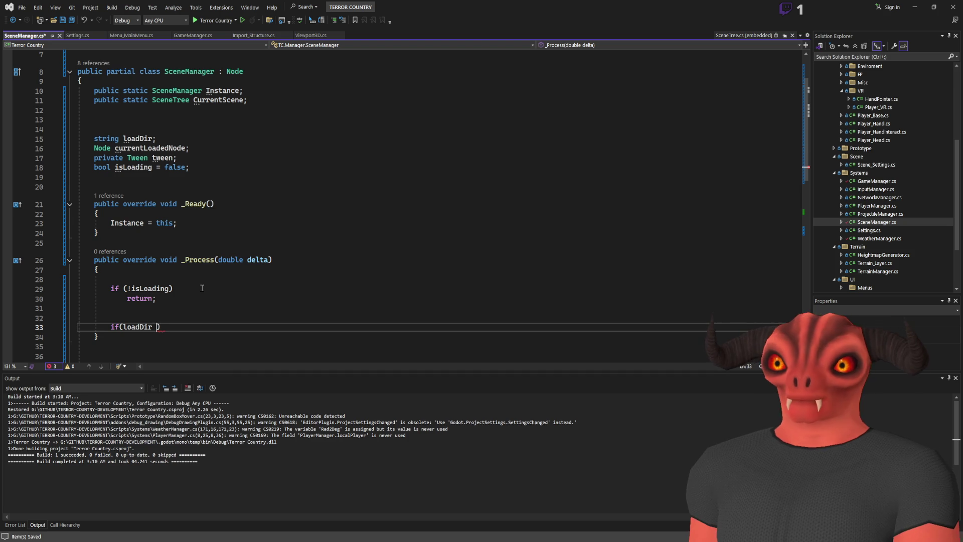
type(" \"\"")
key("Return")
type("return;")
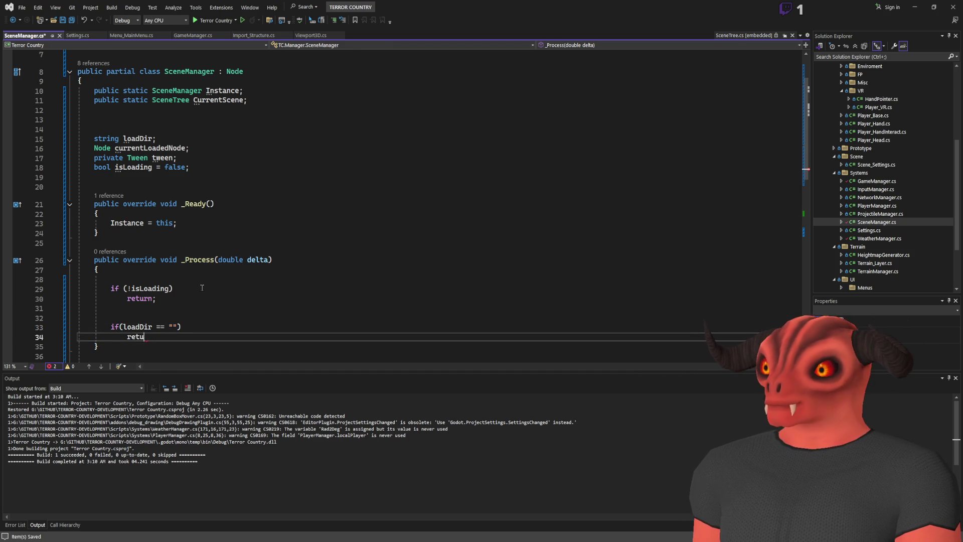
key("Return")
key("Return")
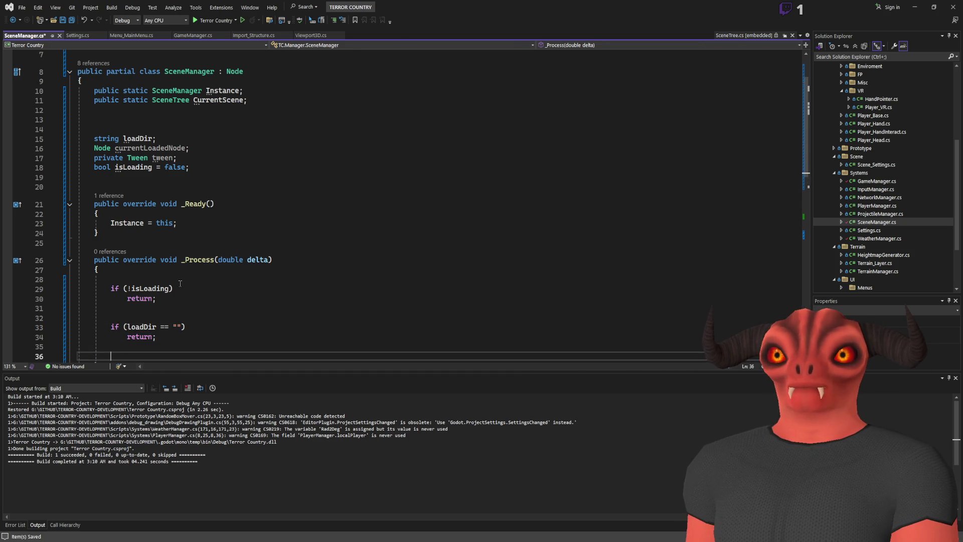
Step: Declare 'Godot.Collections.Array loadPercent = new()' and begin a ThreadLoadStatus status line
scroll(182, 263, "down", 3)
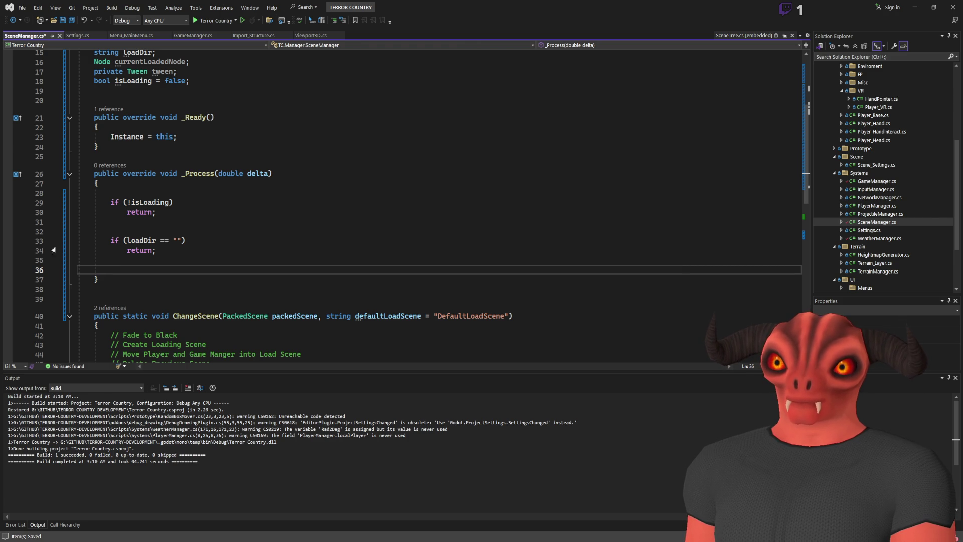
type("Godot.l")
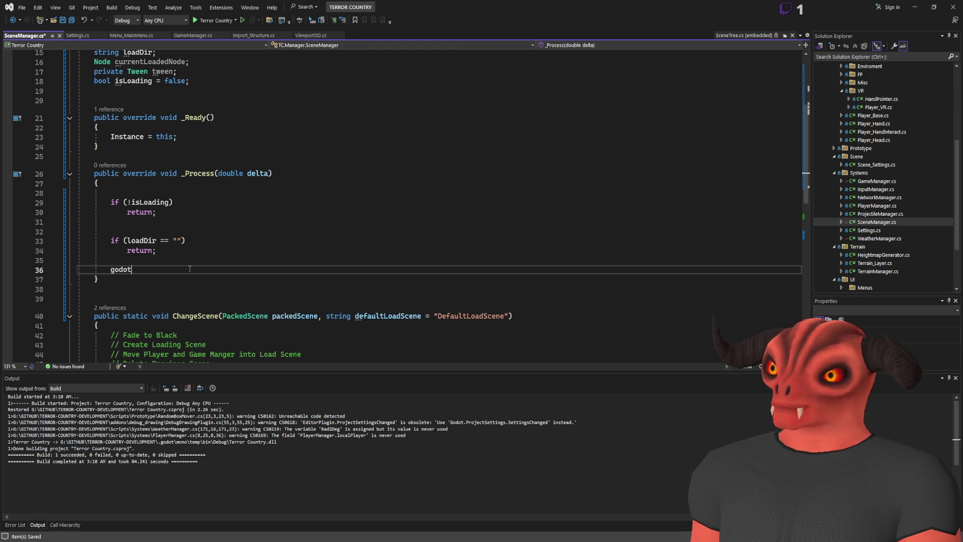
key("BackSpace")
type("coray")
key("Tab")
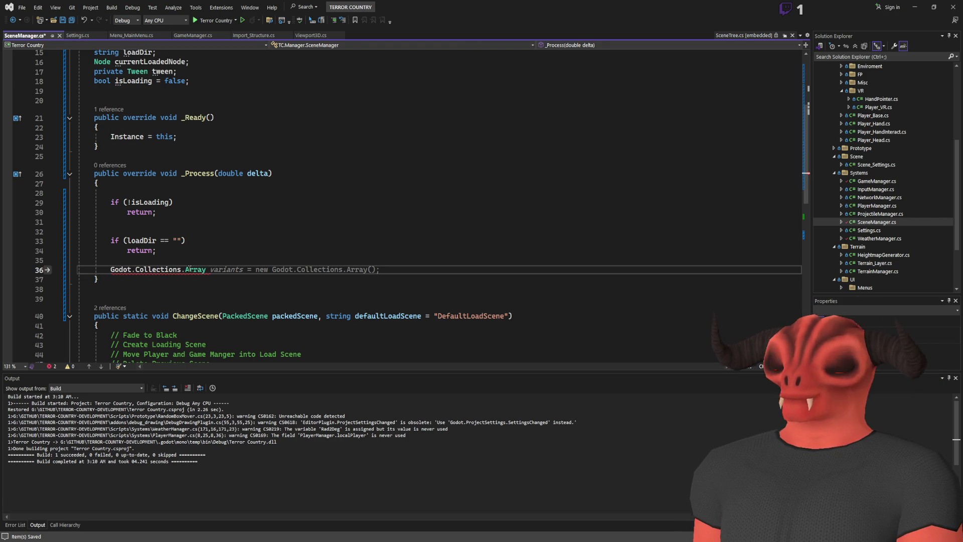
type("loadPercent")
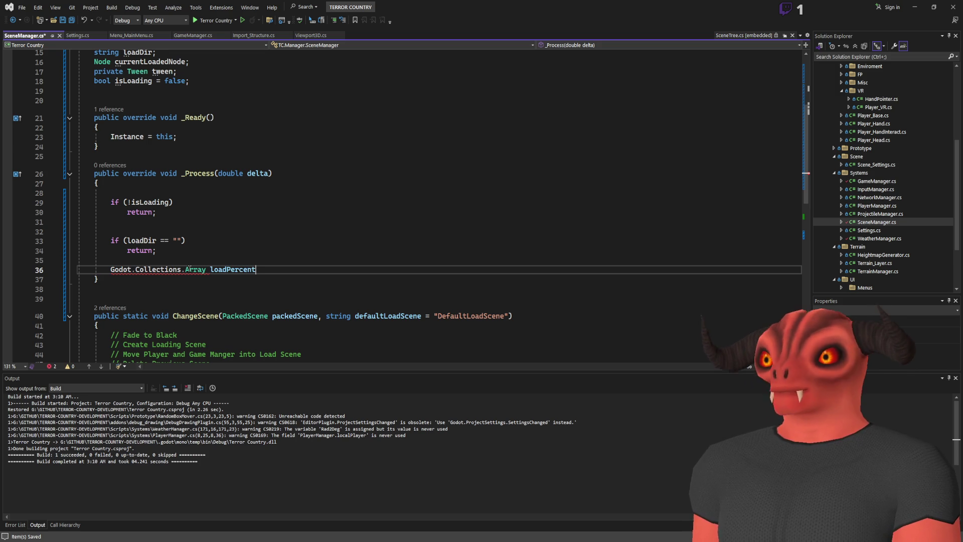
type(" = new();")
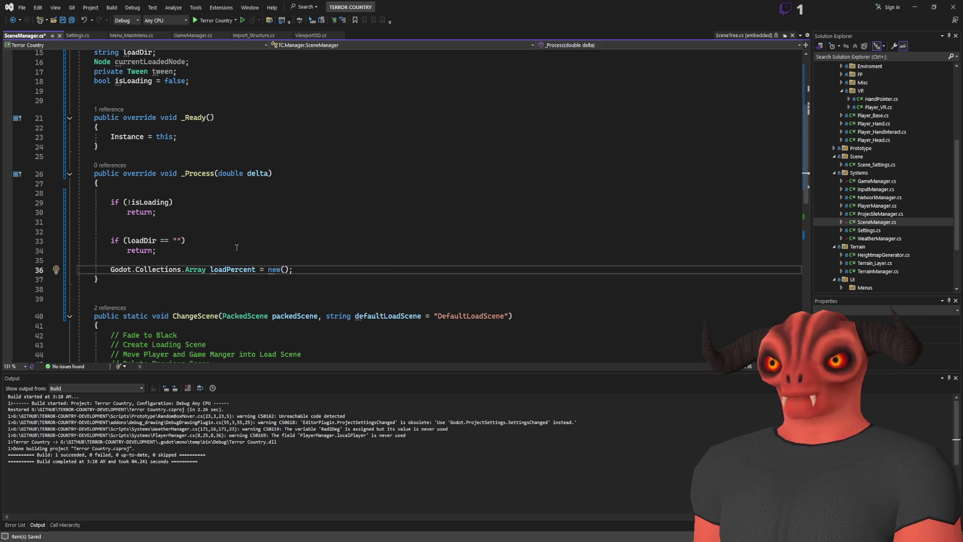
key("Return")
key("Return")
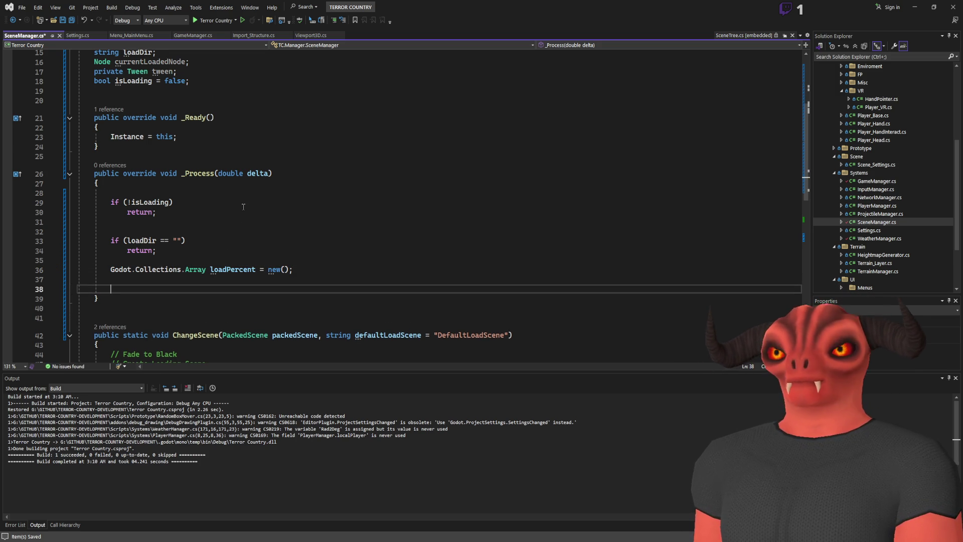
type("threadload")
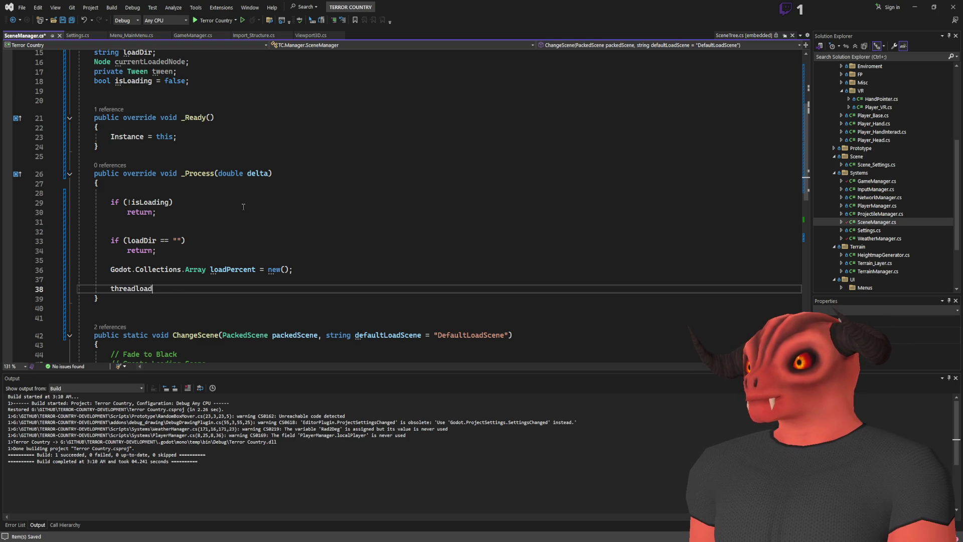
key("Tab")
type("statu")
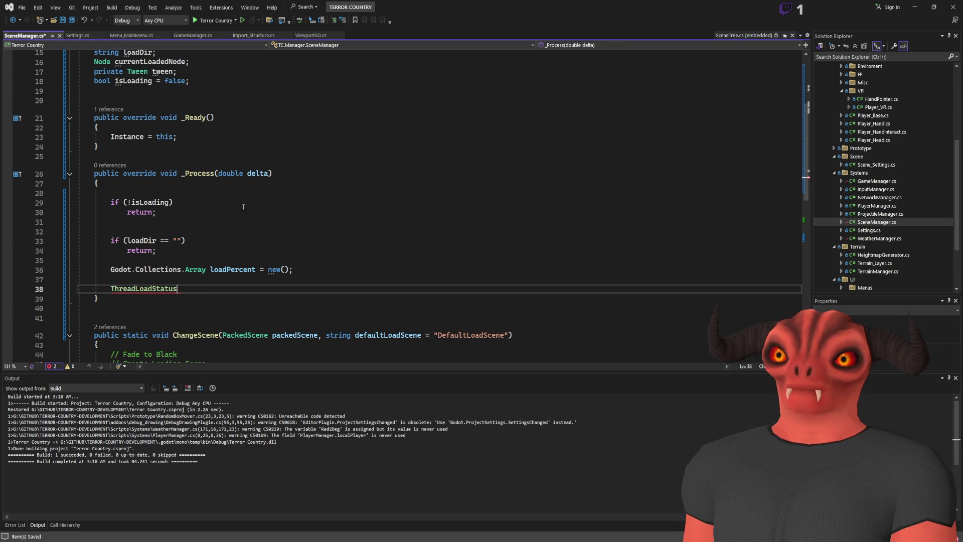
type("s = resou")
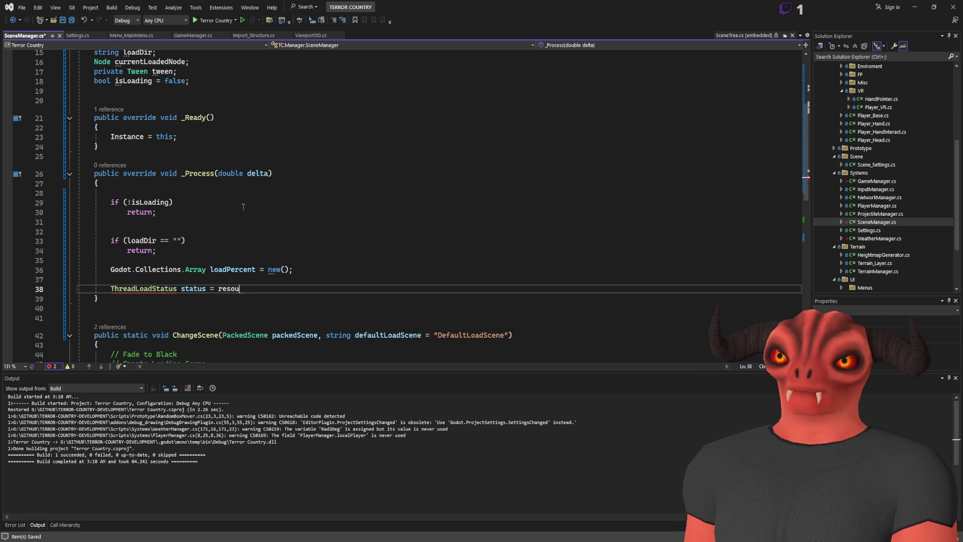
Step: Get the load status with ResourceLoader.LoadThreadedGetStatus(loadDir, loadPercent)
key("BackSpace")
key("BackSpace")
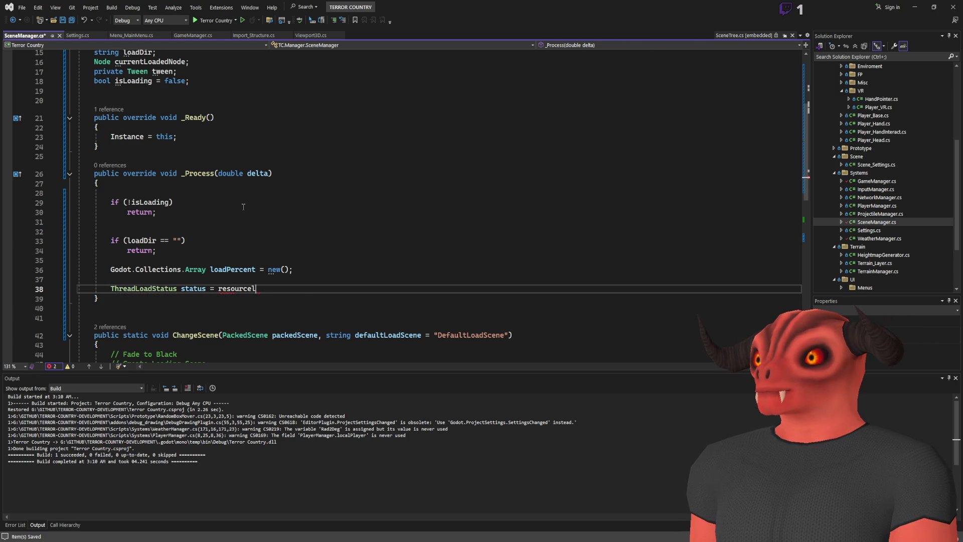
type(".loadthreadedget")
key("Tab")
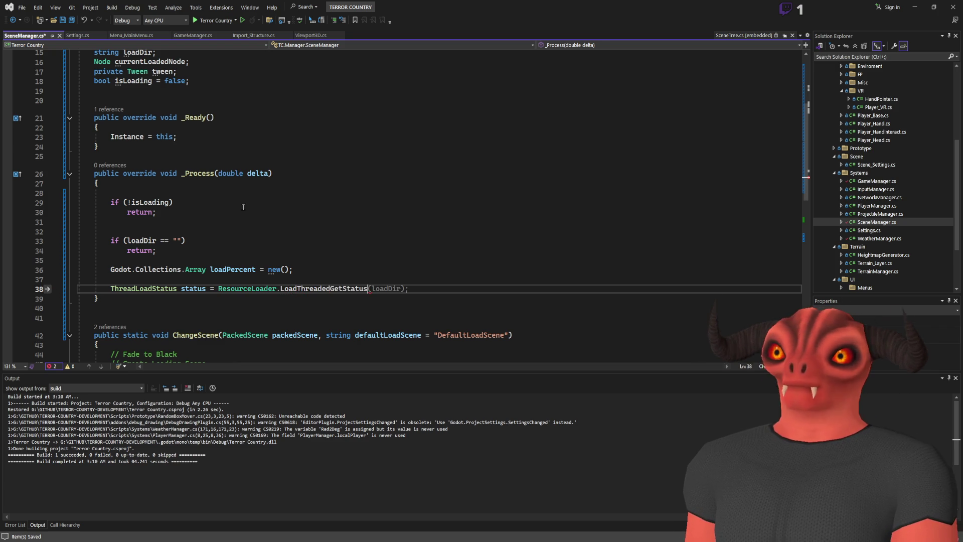
type("()")
key("Left")
key("Left")
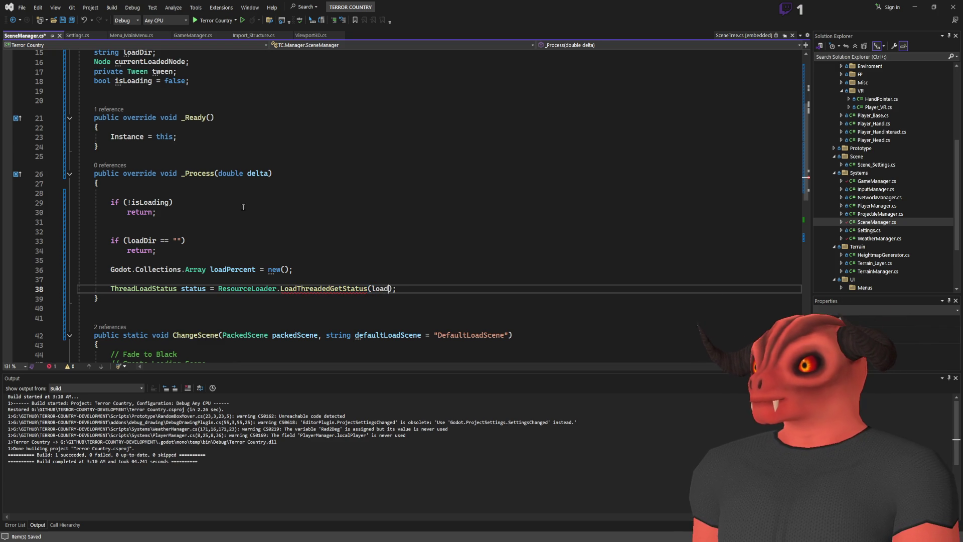
key("BackSpace")
key("BackSpace")
key("BackSpace")
key("End")
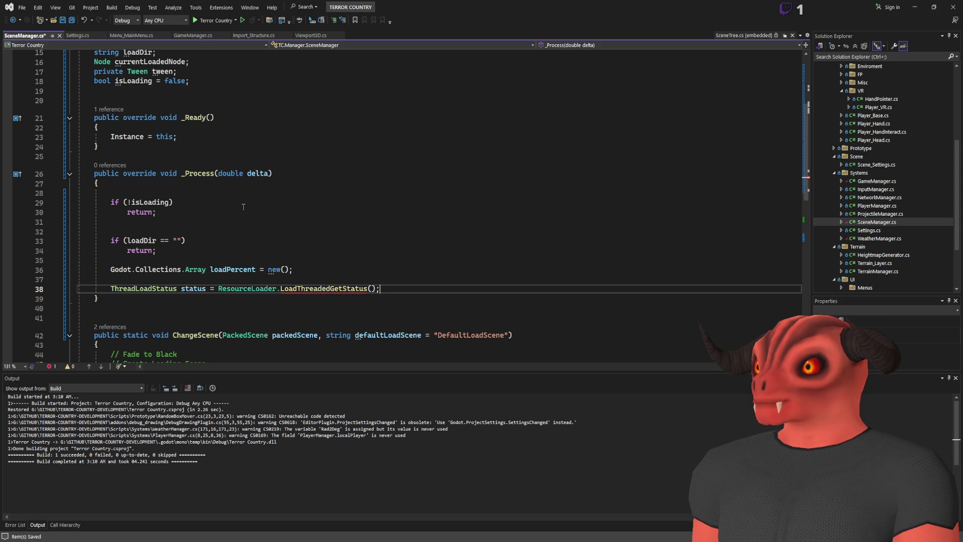
type("loadDir, l")
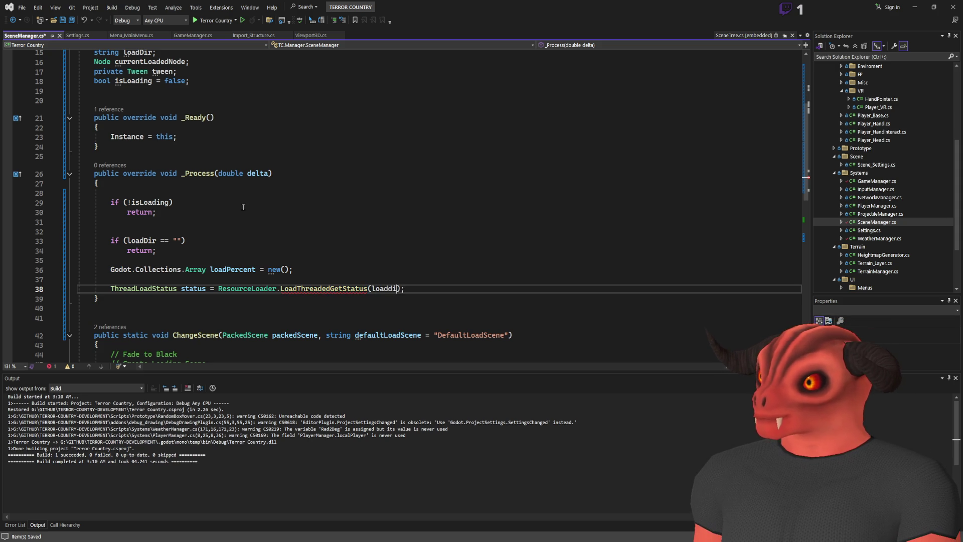
type("oadPercent")
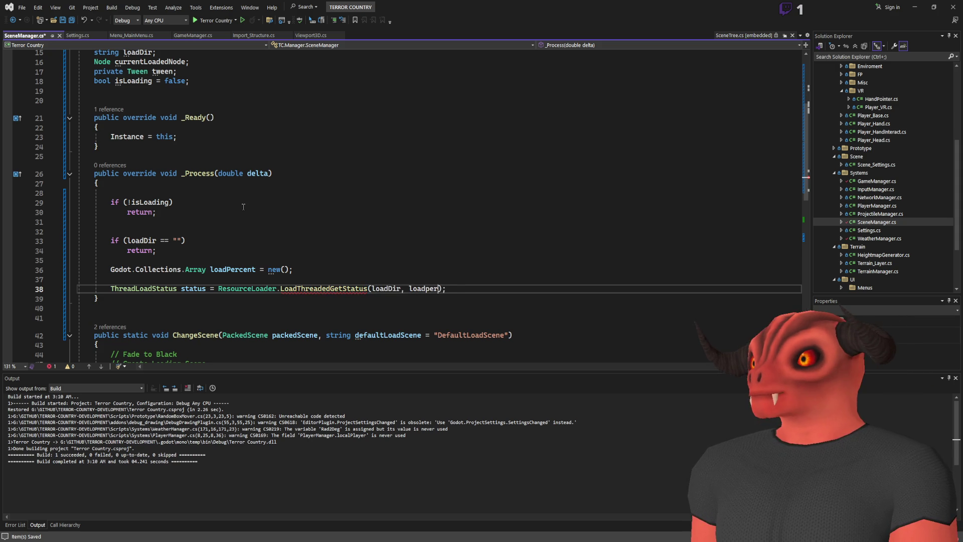
key("End")
key("Return")
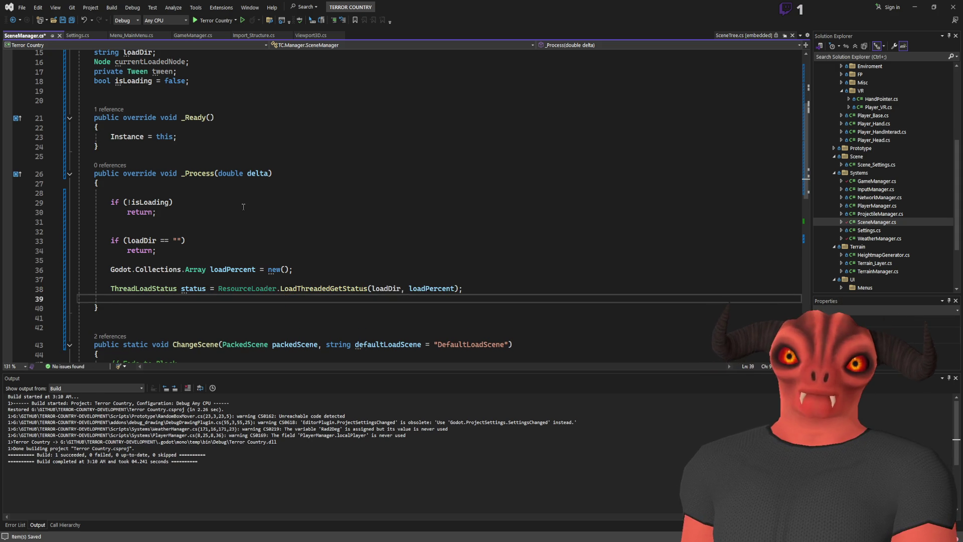
Step: Compute double percentage = (double)loadPercent[0] on the next line
type("double ")
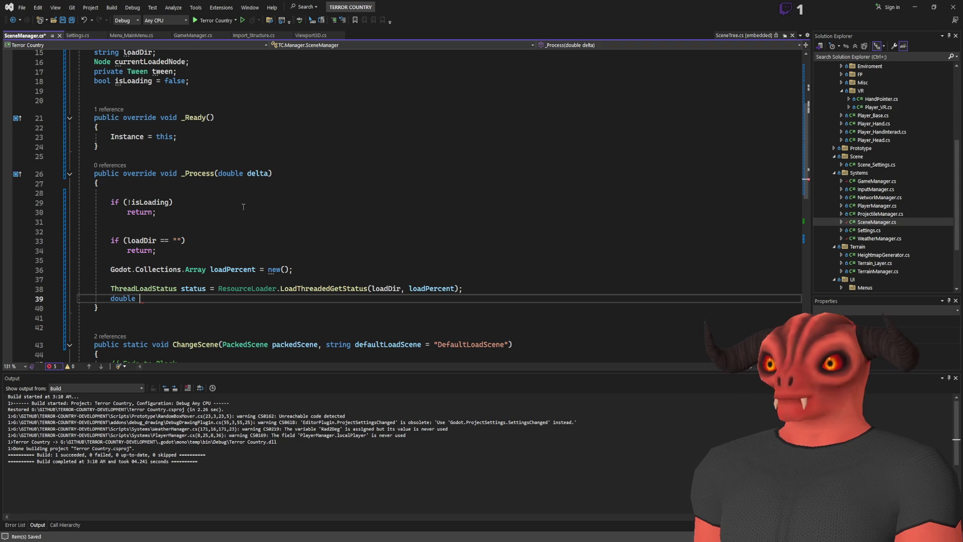
type("percentage = ")
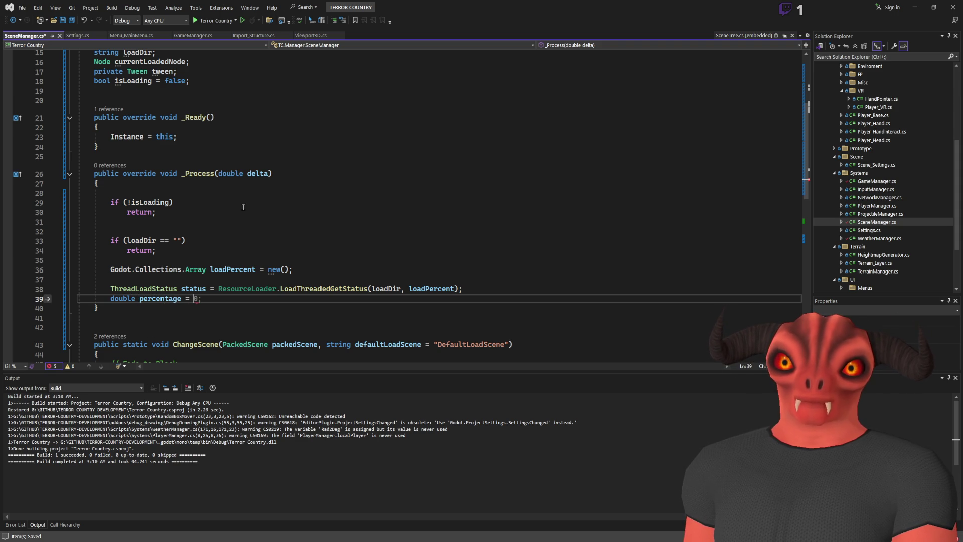
type("(double)loadPer")
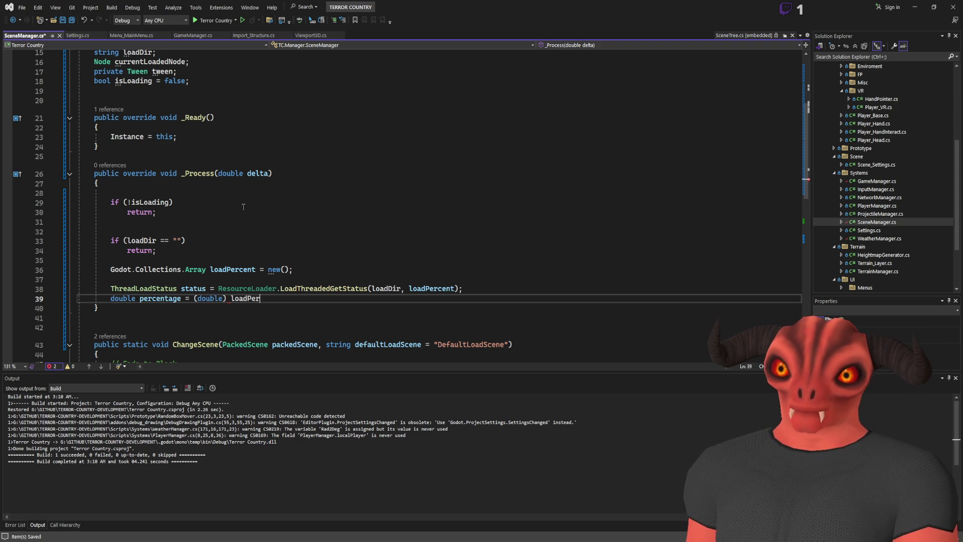
type("cent[]\\")
key("BackSpace")
type(";")
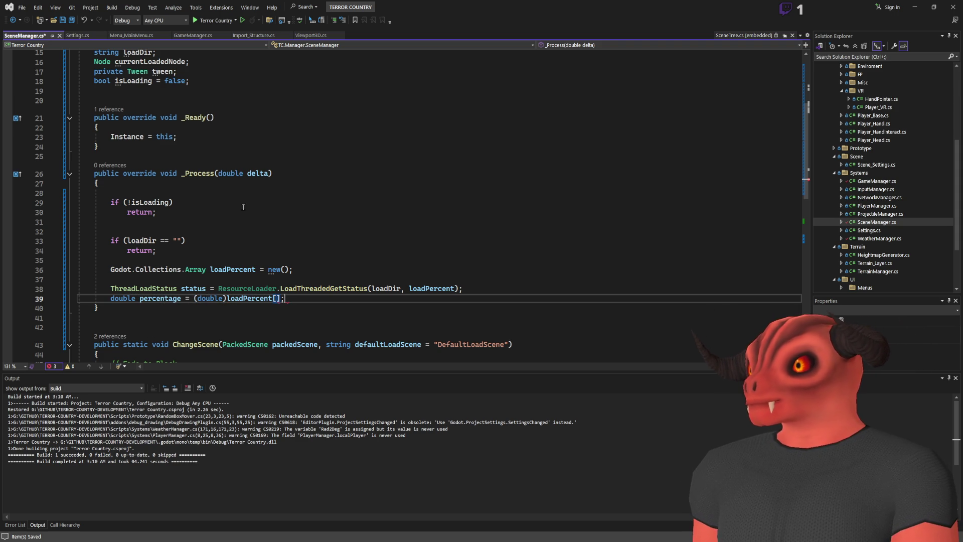
key("End")
key("Return")
key("Return")
Step: Add the condition if (status == ResourceLoader.ThreadLoadStatus.Loaded)
type("if(d")
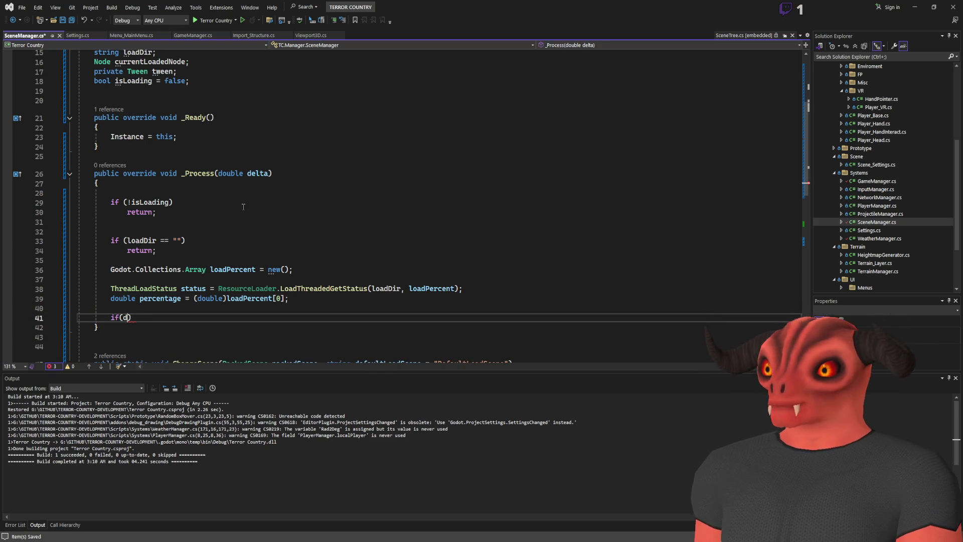
key("BackSpace")
key("BackSpace")
type("stat")
type("us =")
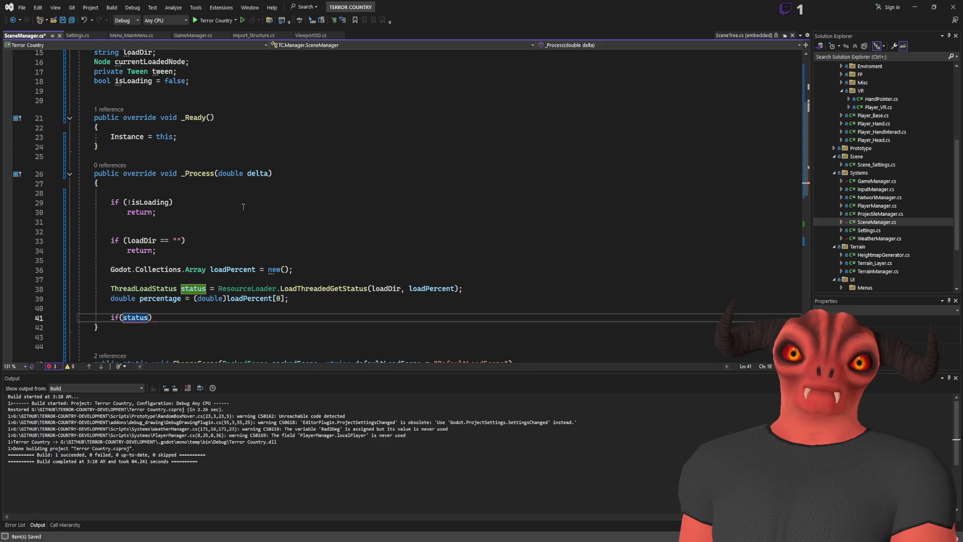
type("= resour")
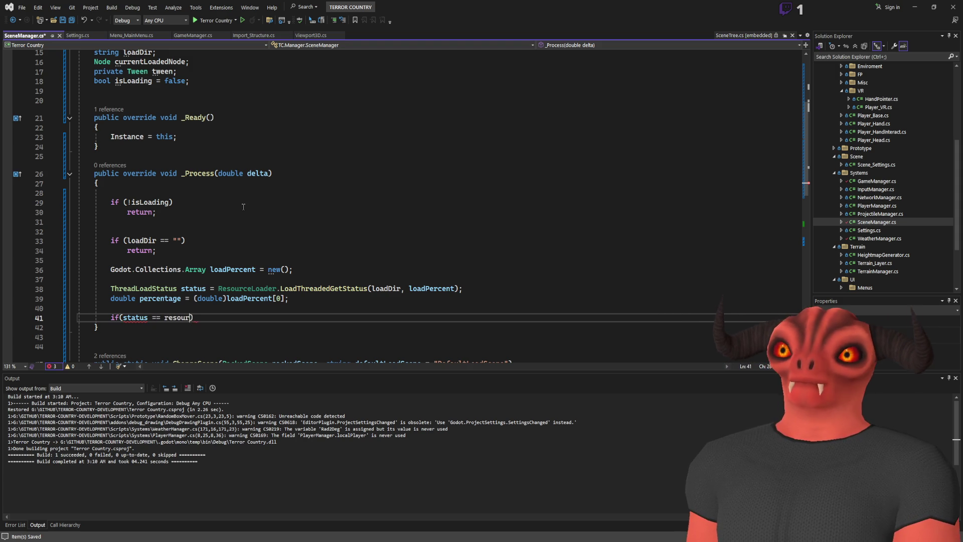
key("Tab")
key("alt")
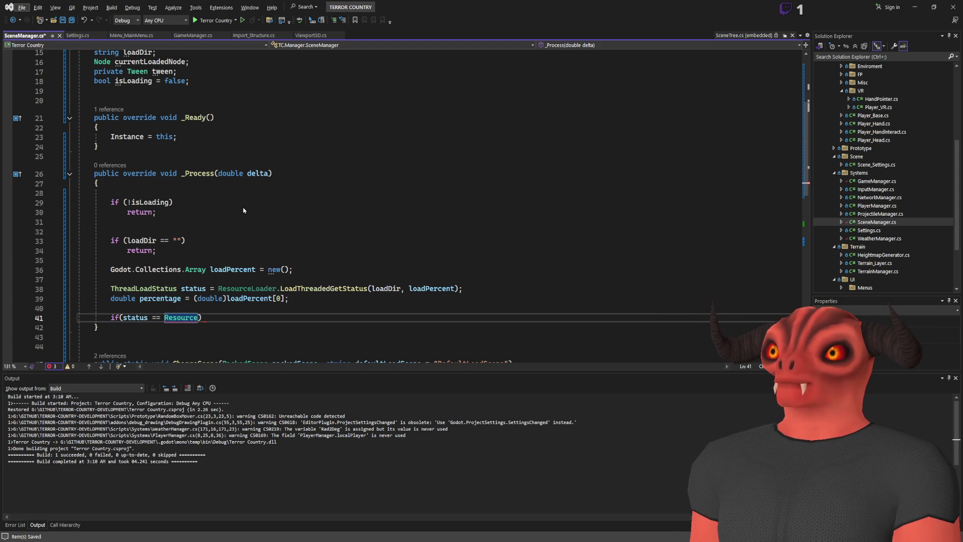
key("Escape")
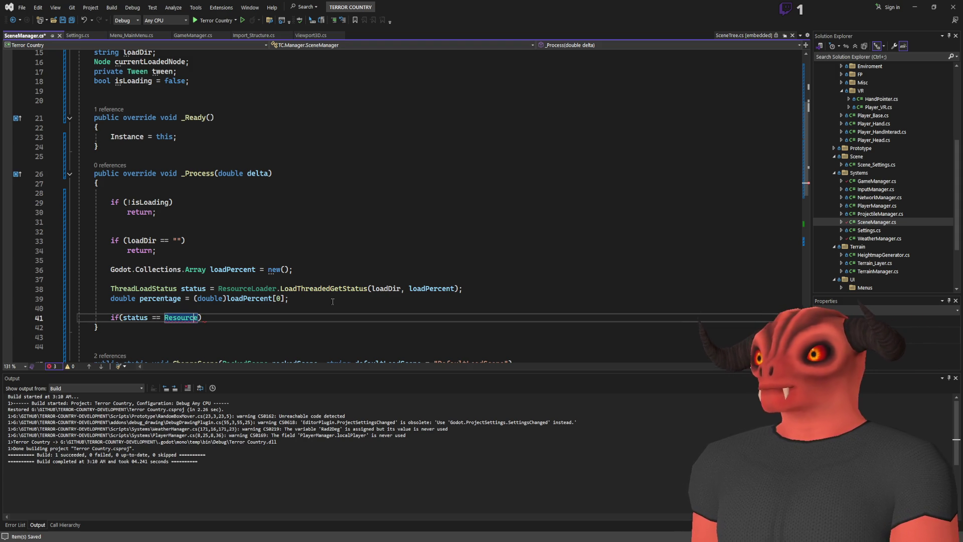
type("Loader.Threalo")
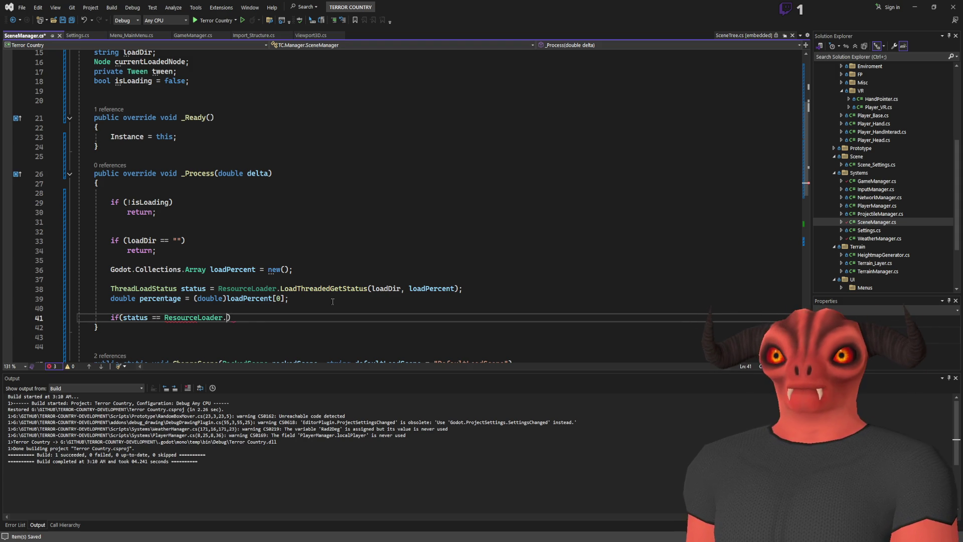
key("Tab")
type(".Loaded)")
key("Return")
Step: Open the Loaded block with an early return when tween.IsRunning() is true
type("{")
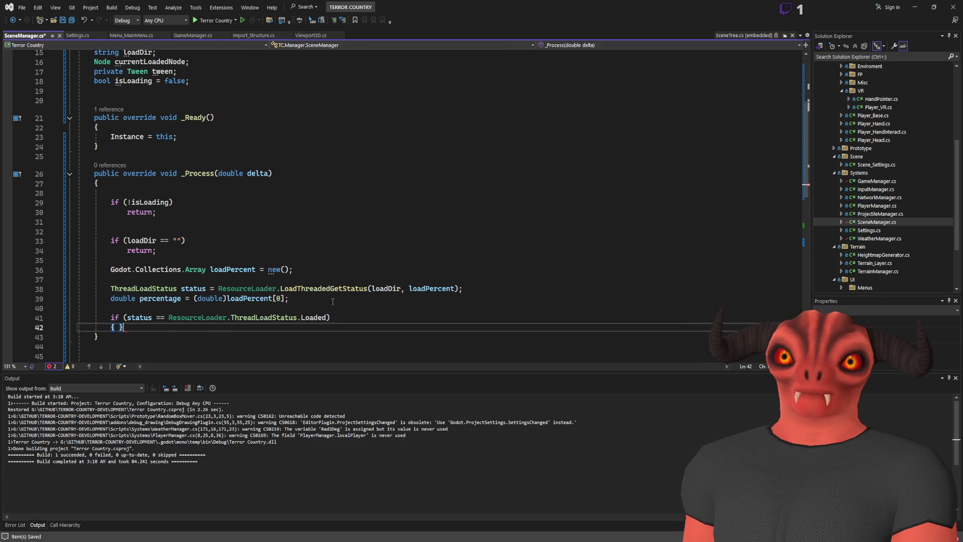
key("Return")
type("tween.")
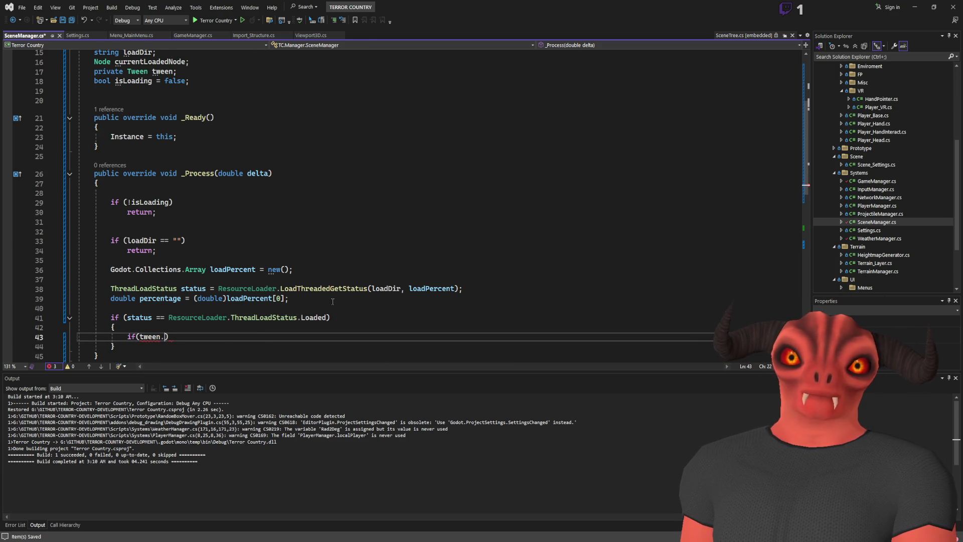
type("isrun")
key("Tab")
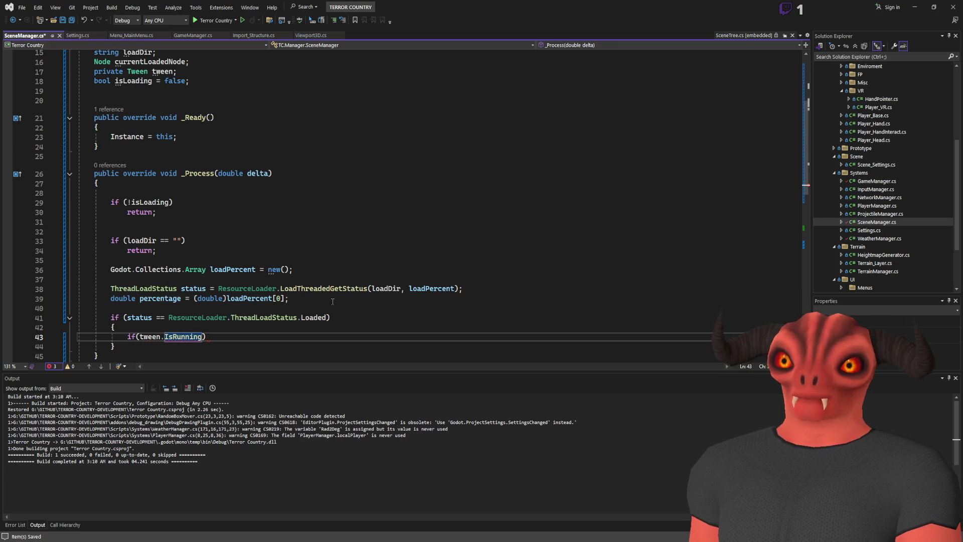
type("())")
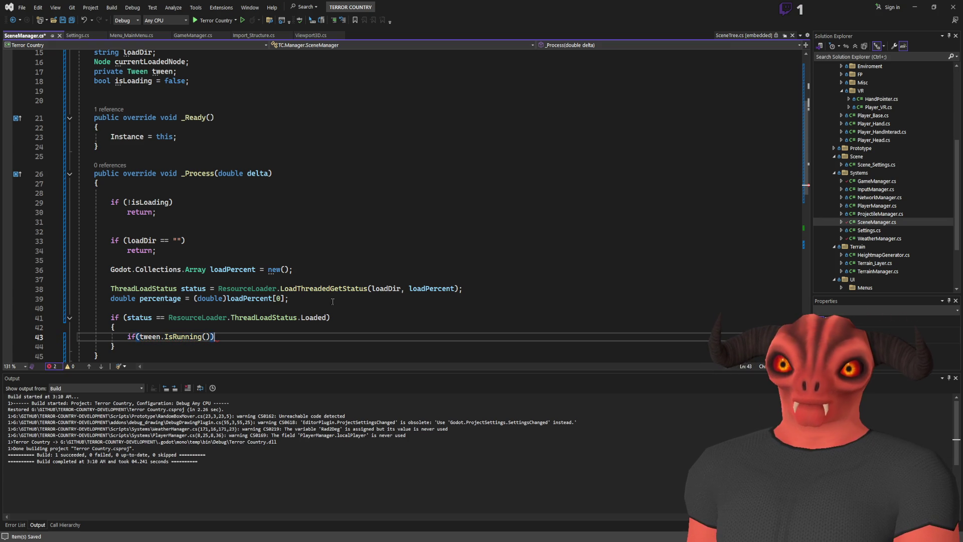
type(" return;")
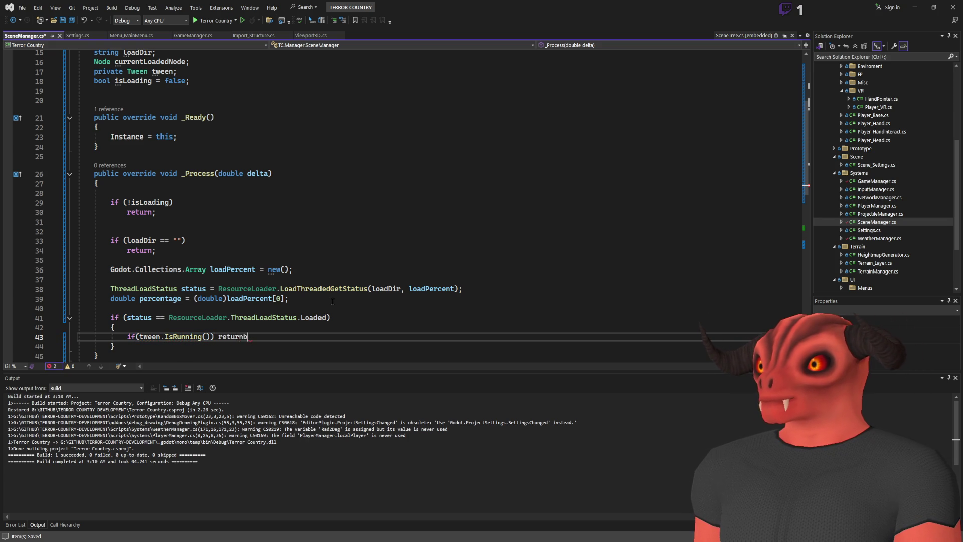
key("Left")
key("Left")
key("Left")
key("Return")
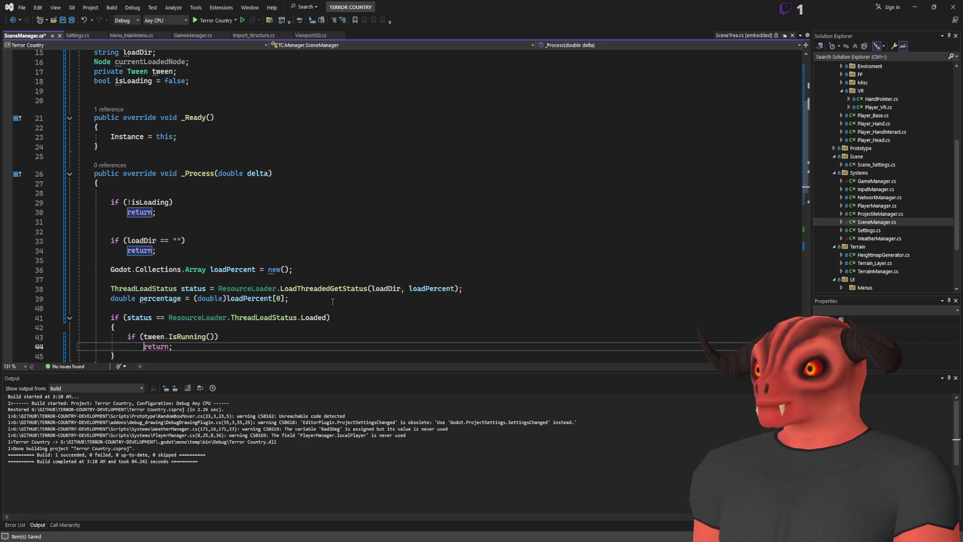
key("Return")
key("Return")
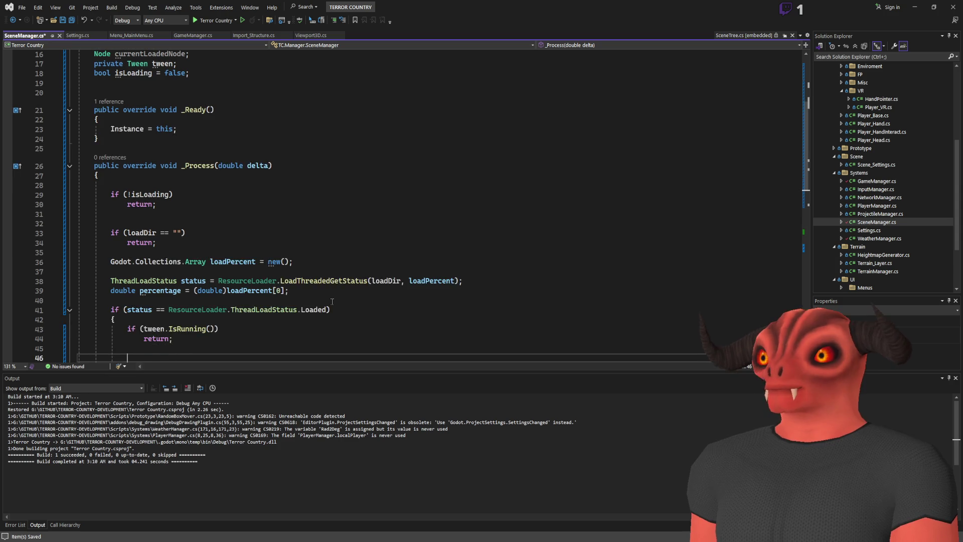
Step: Set isLoading = false and assign tween = GetTree().CreateTween(), removing an extra parenthesis
scroll(332, 300, "down", 3)
type("isLoading = false;")
key("Return")
key("Tab")
key("BackSpace")
key("BackSpace")
key("BackSpace")
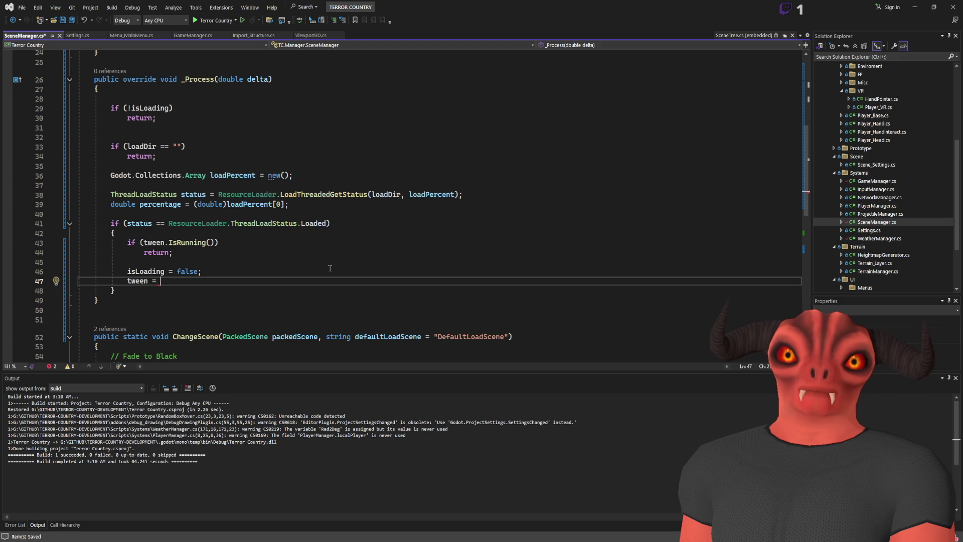
type("get")
type("().CreateTwee")
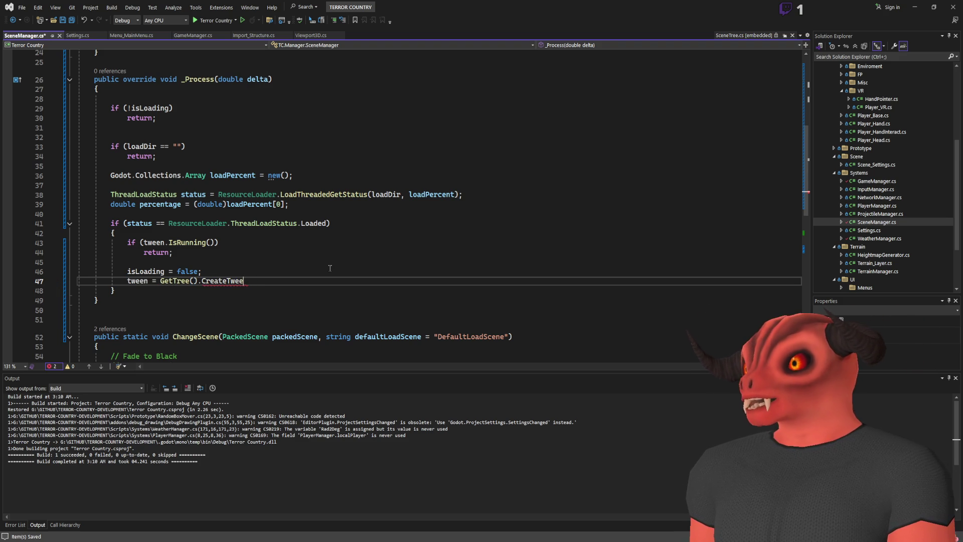
type("n());")
key("Return")
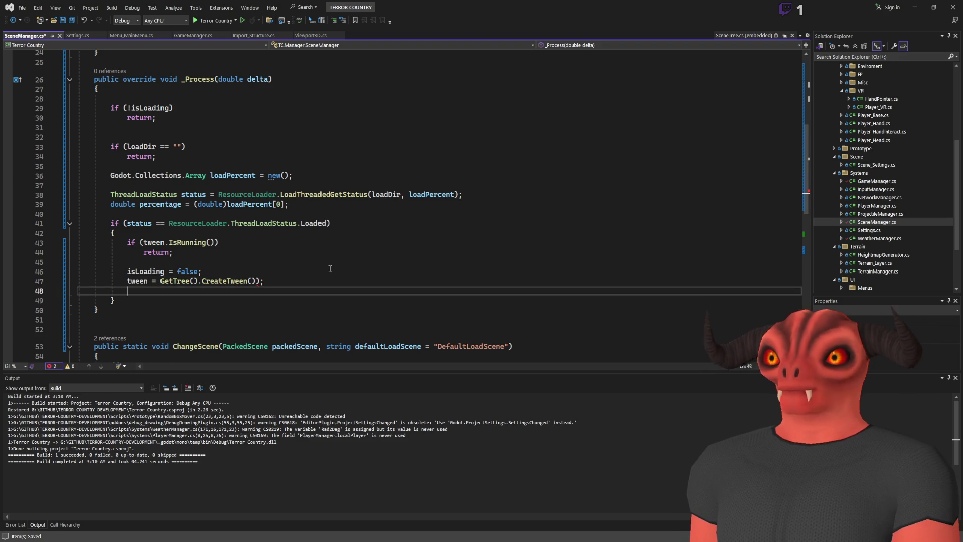
left_click(260, 281)
key("BackSpace")
left_click(284, 291)
Step: Add tween.TweenProperty(this, "value", percentage, 0.5f)
type("tween.")
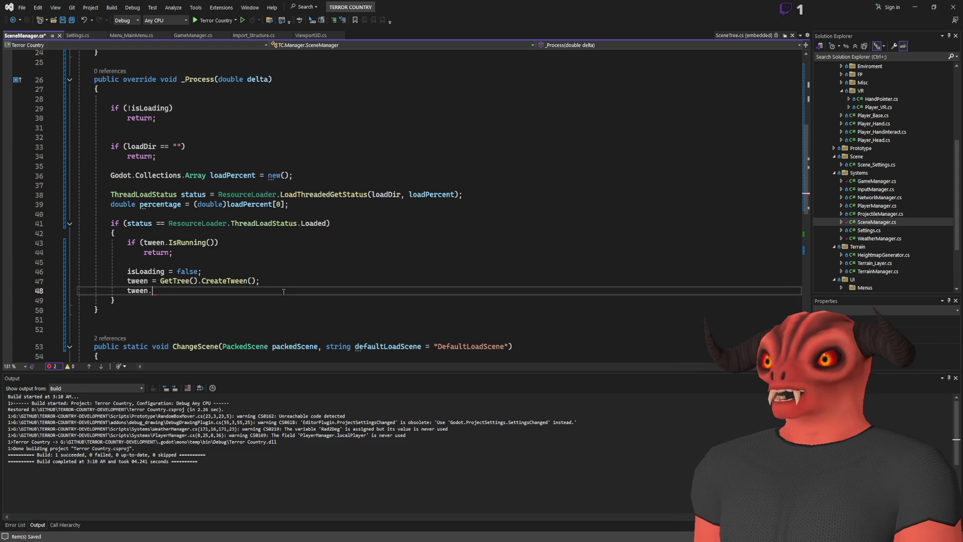
type("t")
type("enProperty")
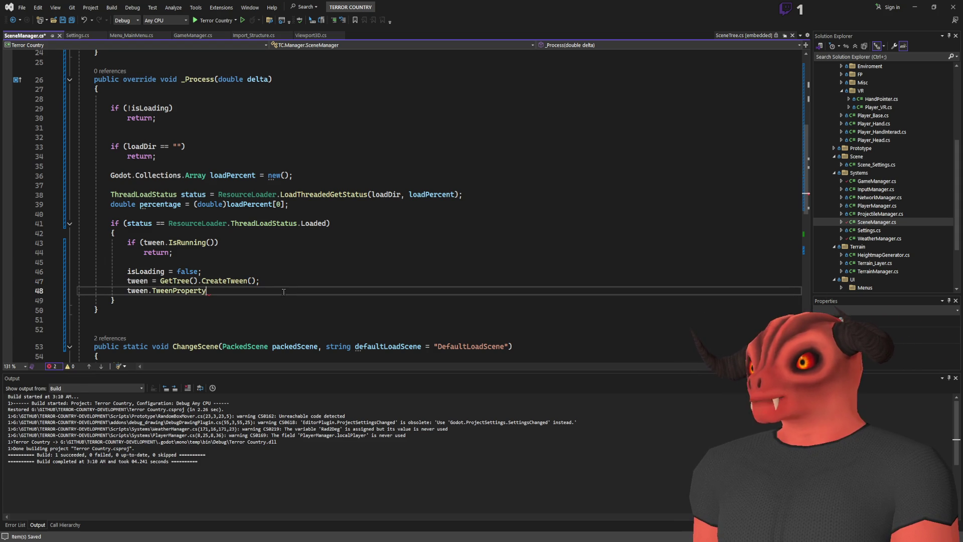
key("Tab")
type("(this")
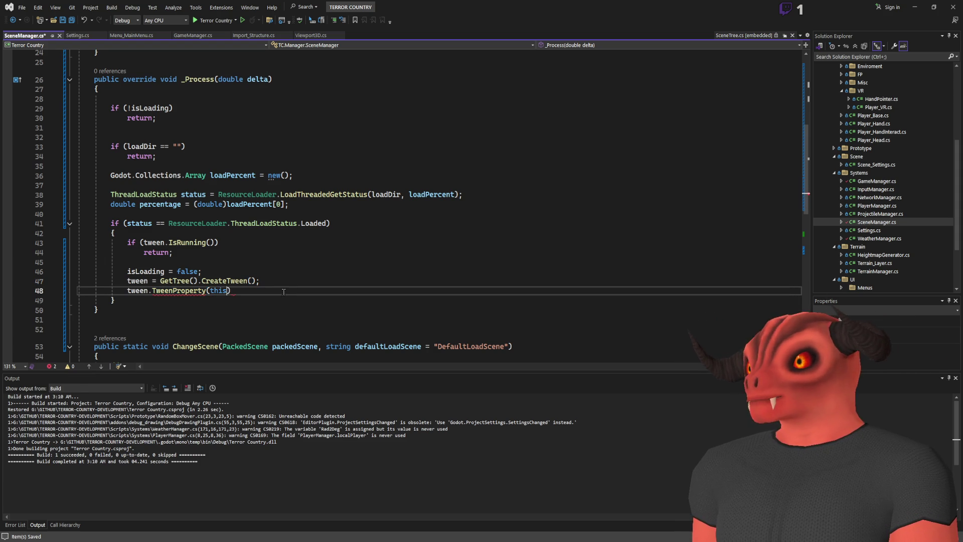
type(", \"value")
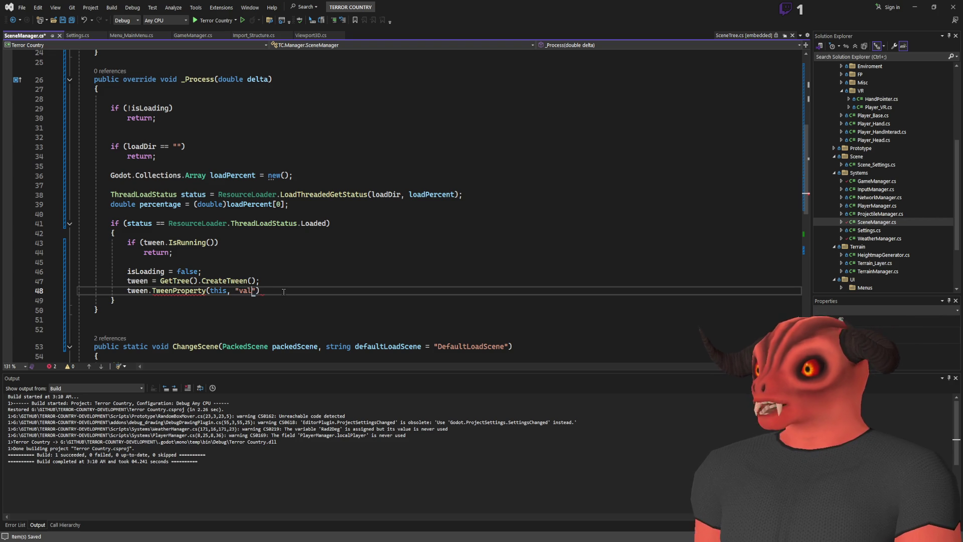
type("\", percen")
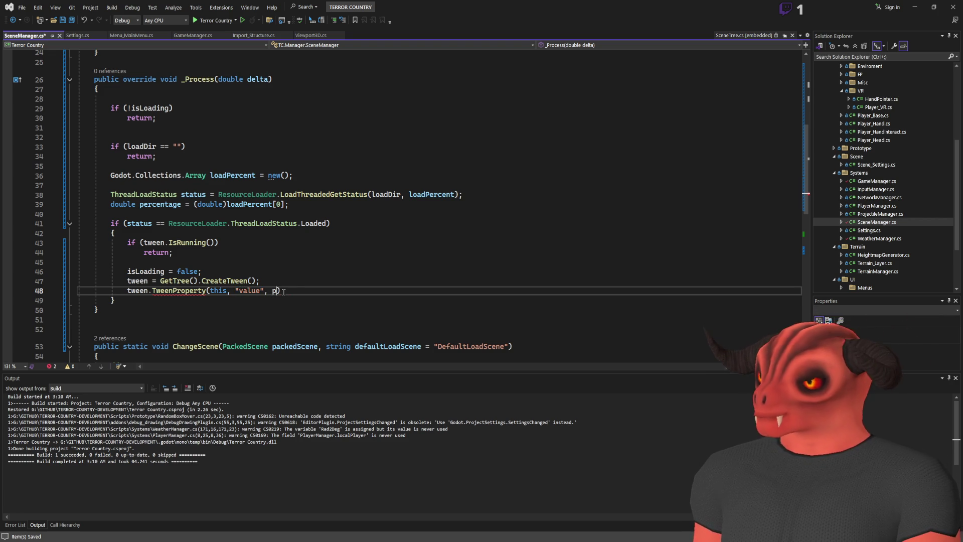
type("tage")
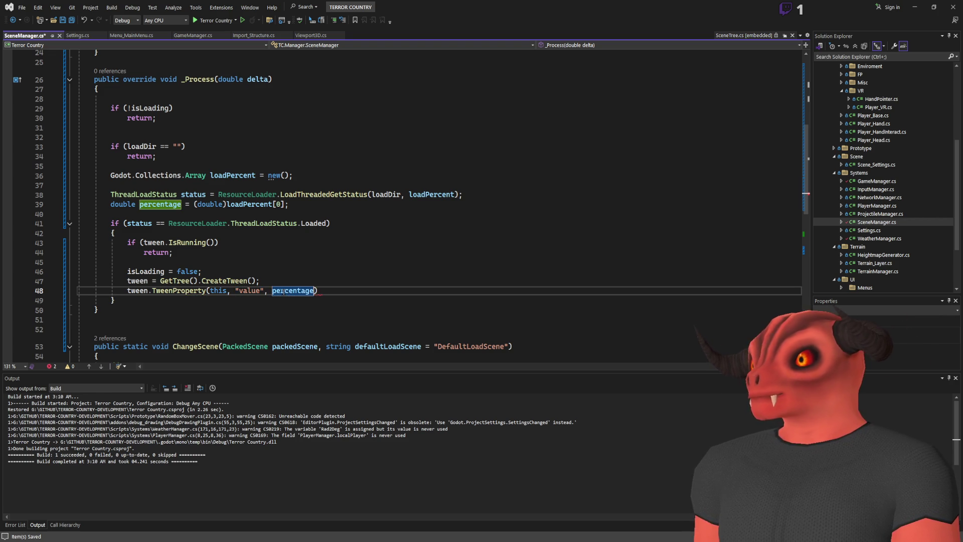
type(", 0.5f)")
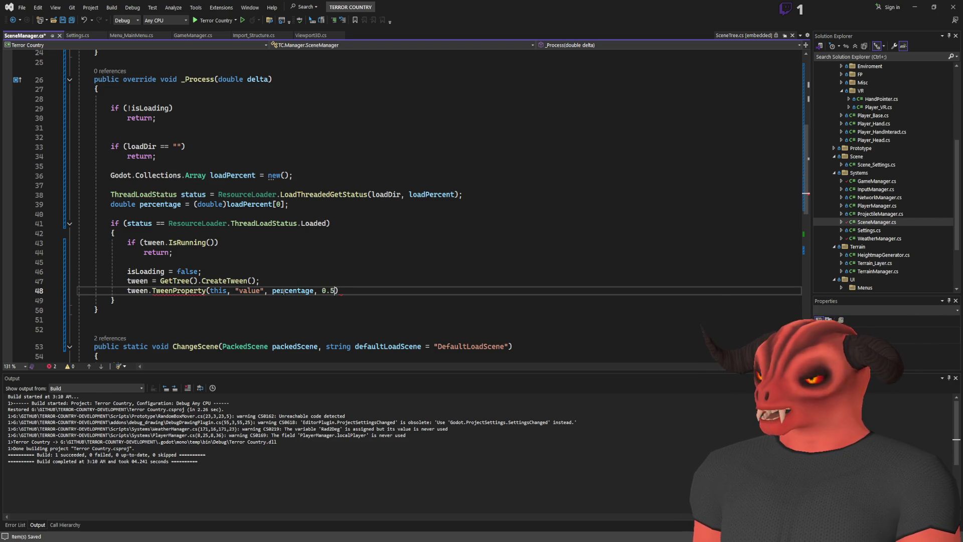
key("Return")
Step: Add tween.TweenCallback(Callable.From(InstantiateScene)) and generate the InstantiateScene method stub
type("tween.callback")
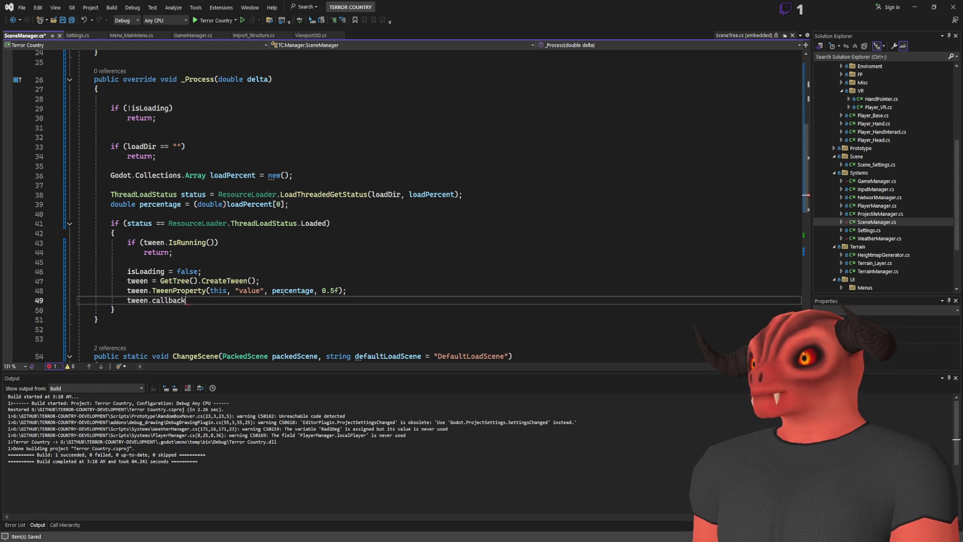
key("Tab")
type("(ca")
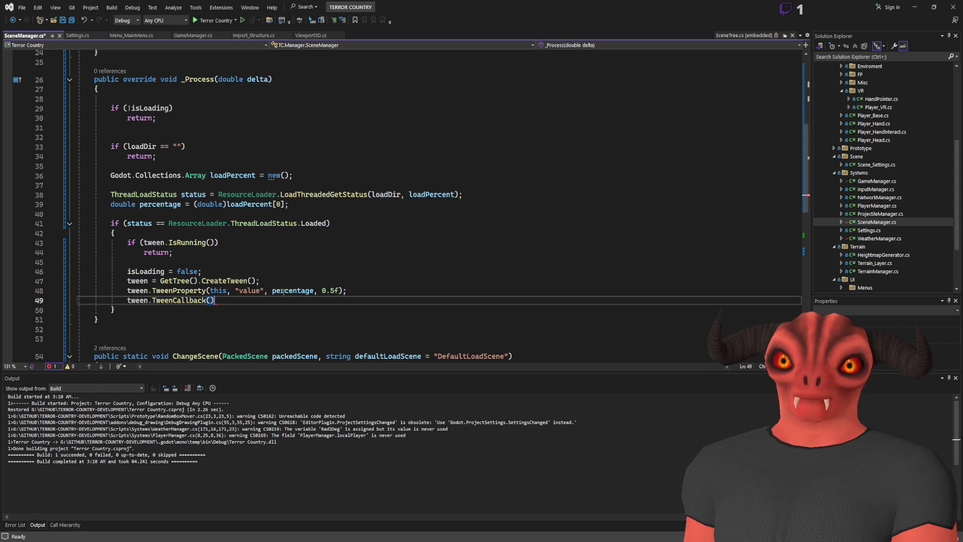
type("llable.")
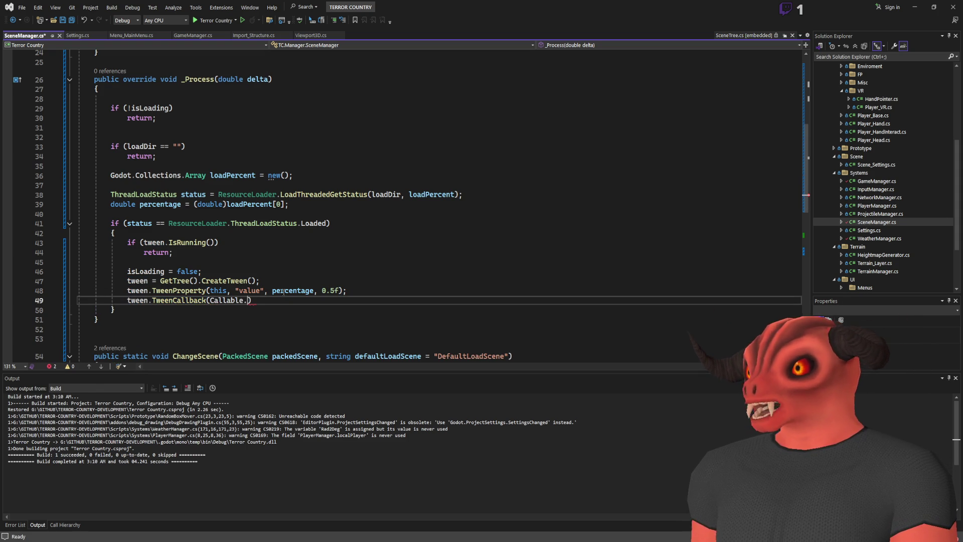
type("From(*")
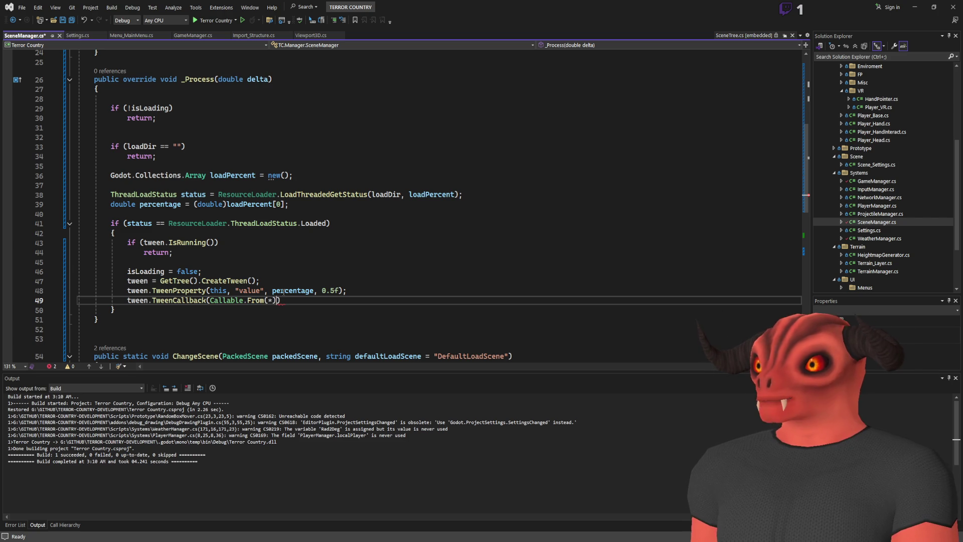
key("BackSpace")
type("Inst")
type("anti")
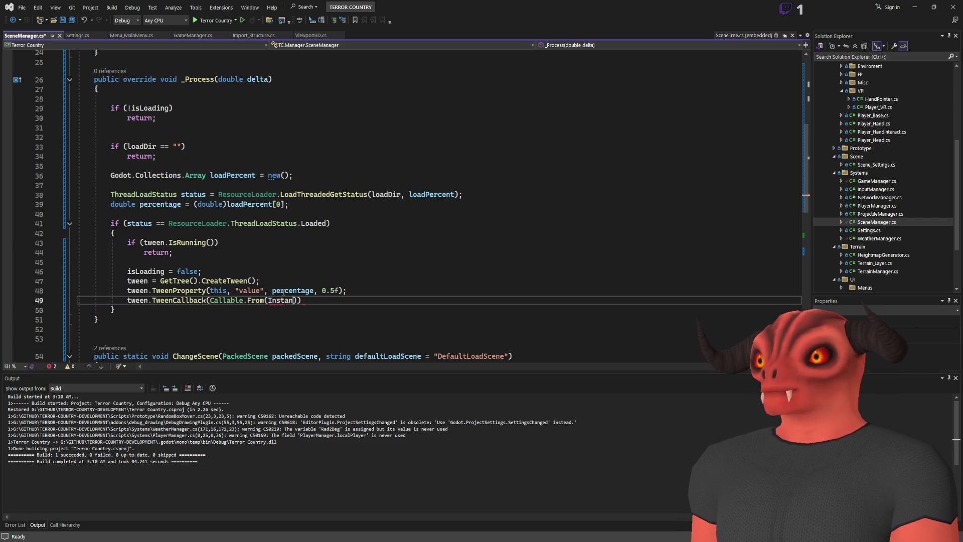
type("ateScene));")
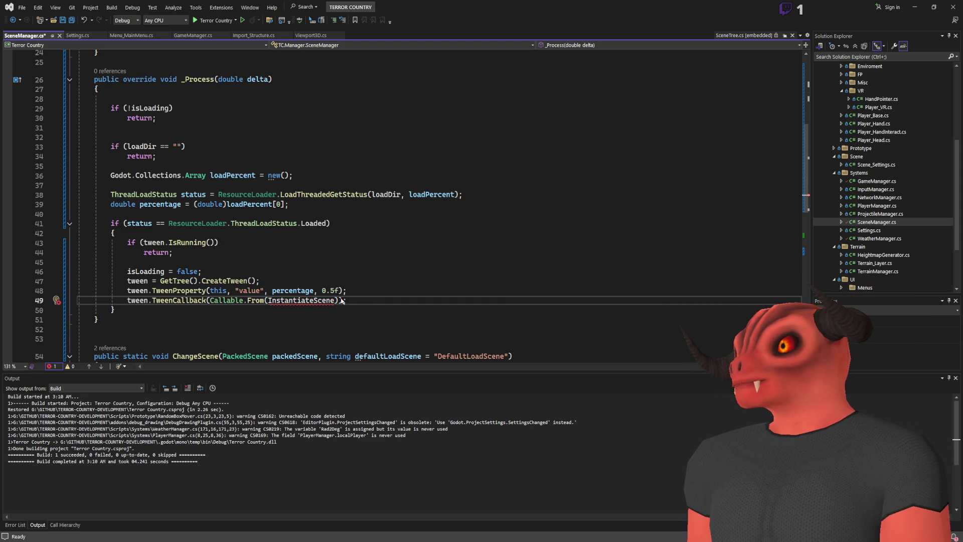
key("ctrl+period")
key("Return")
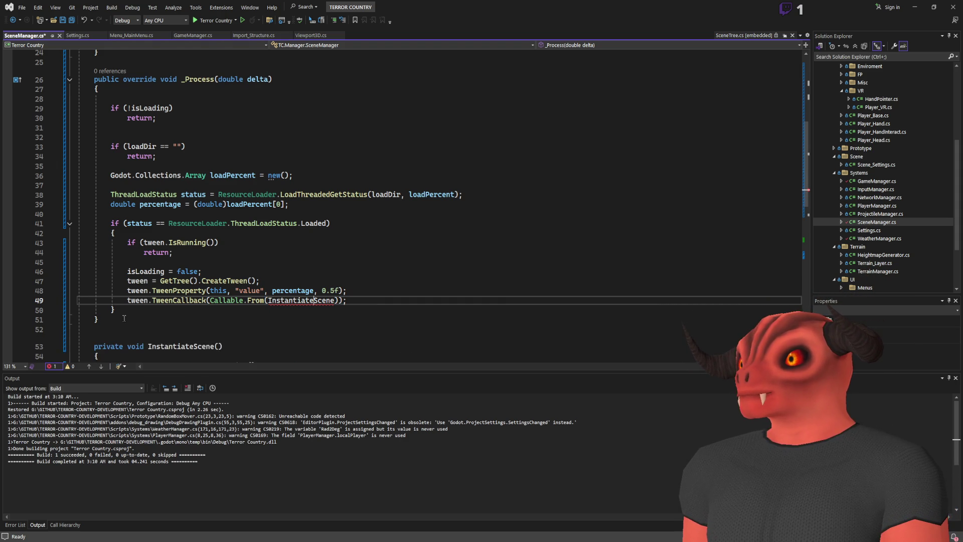
Step: Empty InstantiateScene by deleting its NotImplementedException placeholder line
scroll(251, 227, "down", 3)
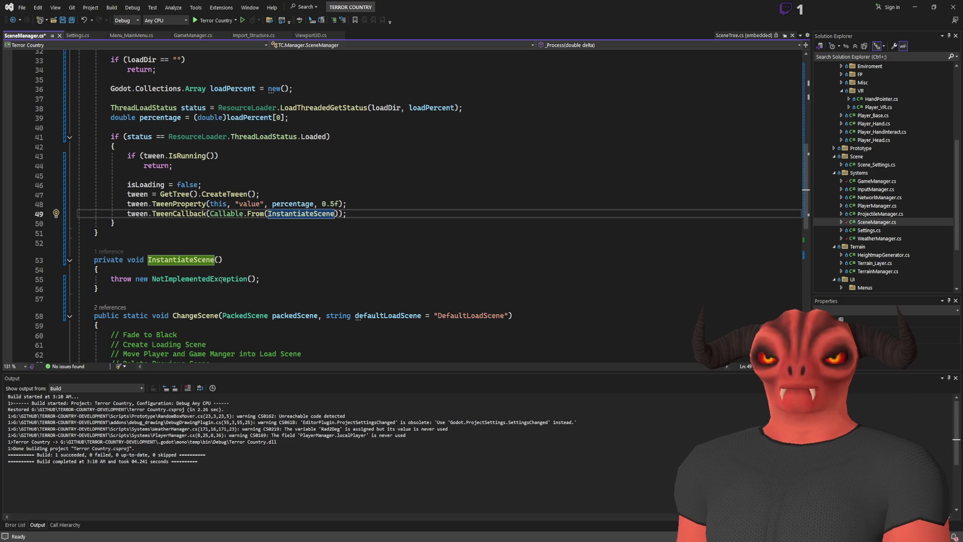
left_click_drag(286, 279, 287, 272)
key("BackSpace")
key("Return")
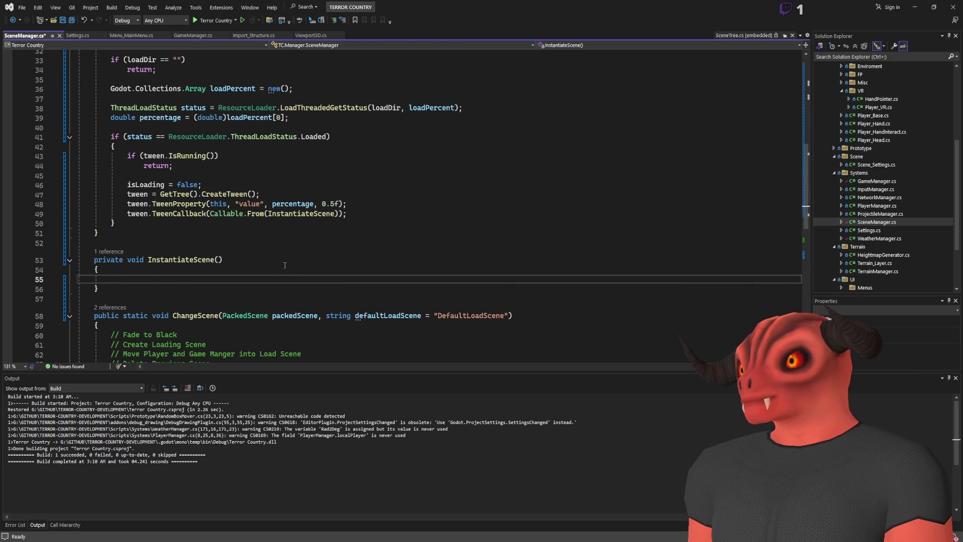
scroll(204, 230, "down", 2)
left_click(204, 230)
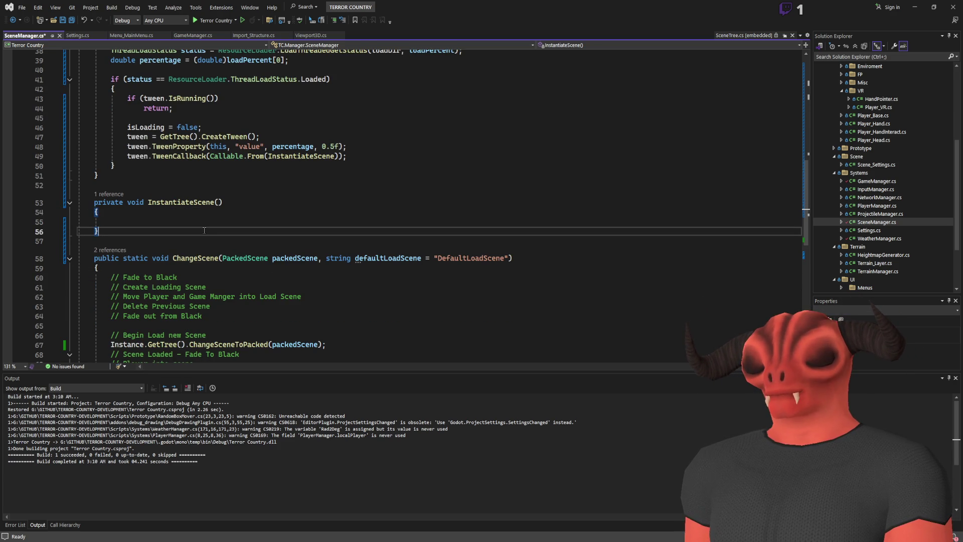
Step: Below the Loaded block, add 'if (Value == percentage) return;'
left_click(219, 165)
key("Return")
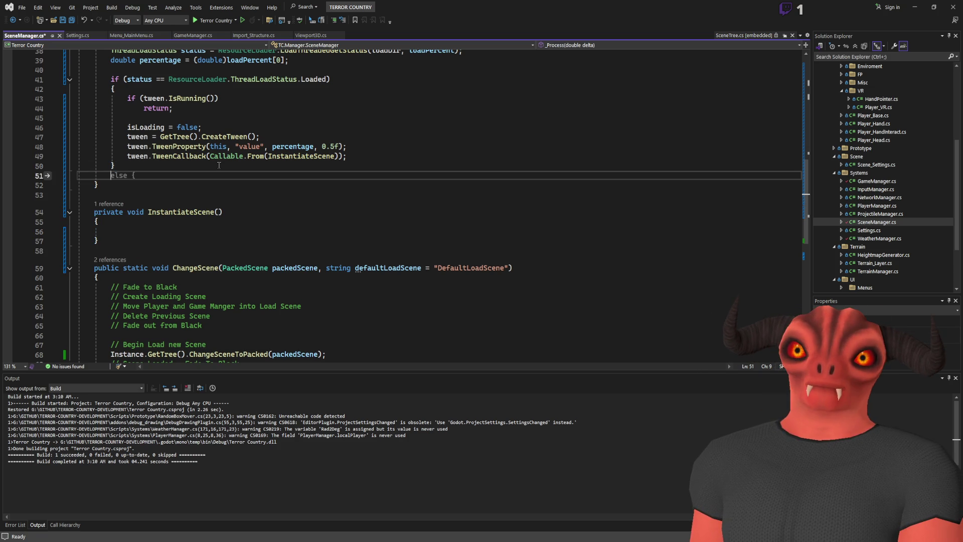
key("Return")
type("i")
key("BackSpace")
type("f (value")
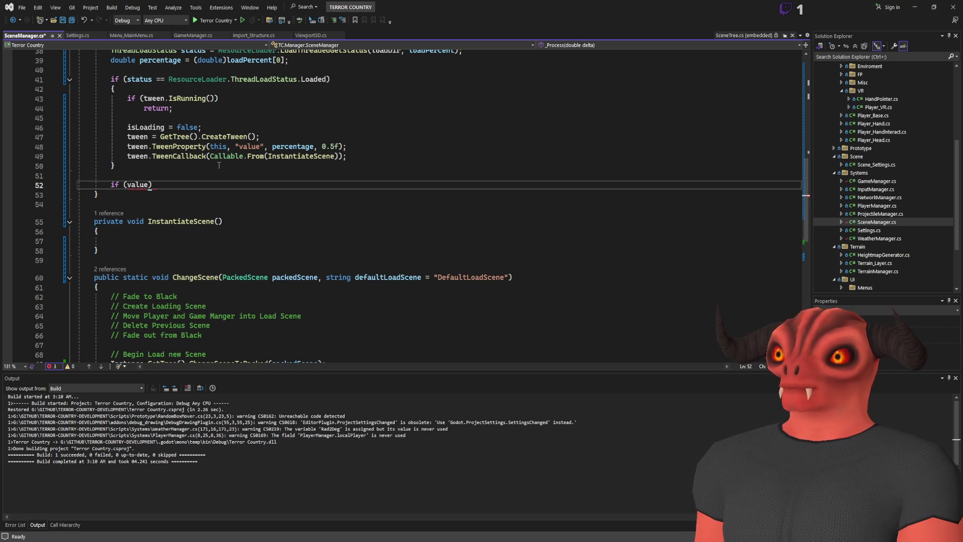
key("BackSpace")
key("BackSpace")
key("BackSpace")
type("Value ")
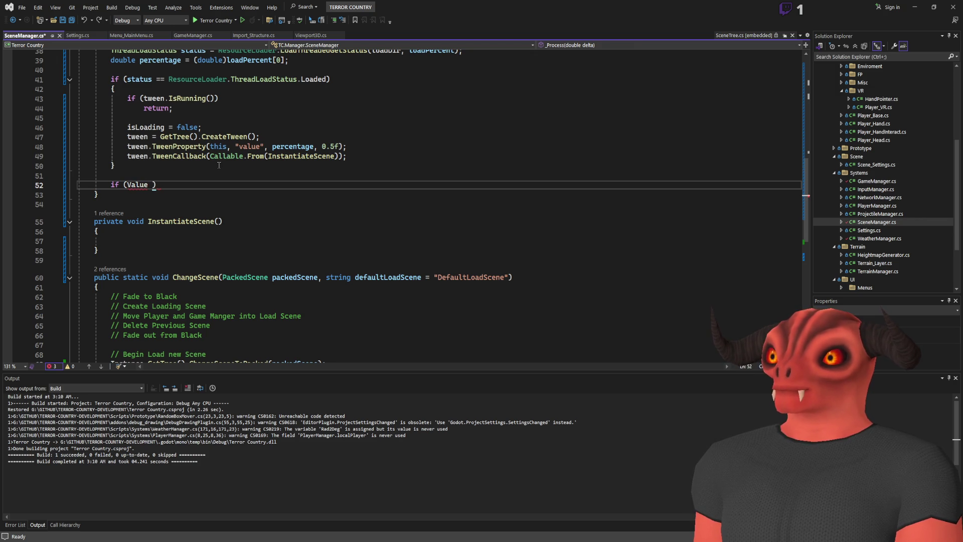
type("== percentage")
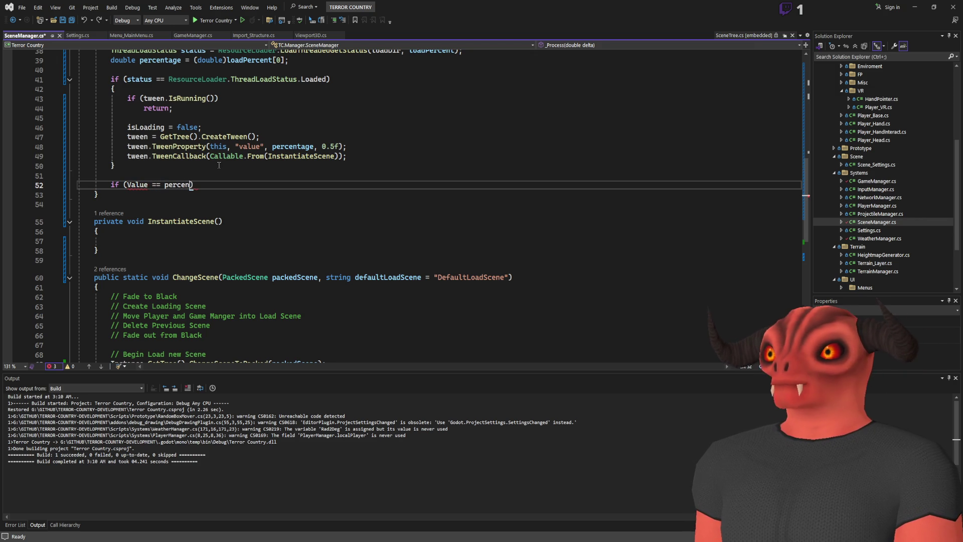
type(") return")
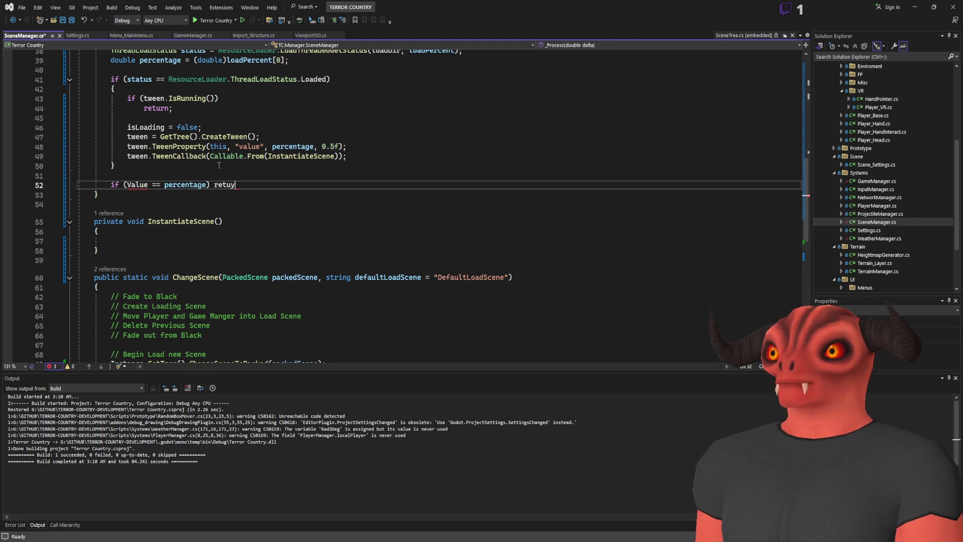
type(";")
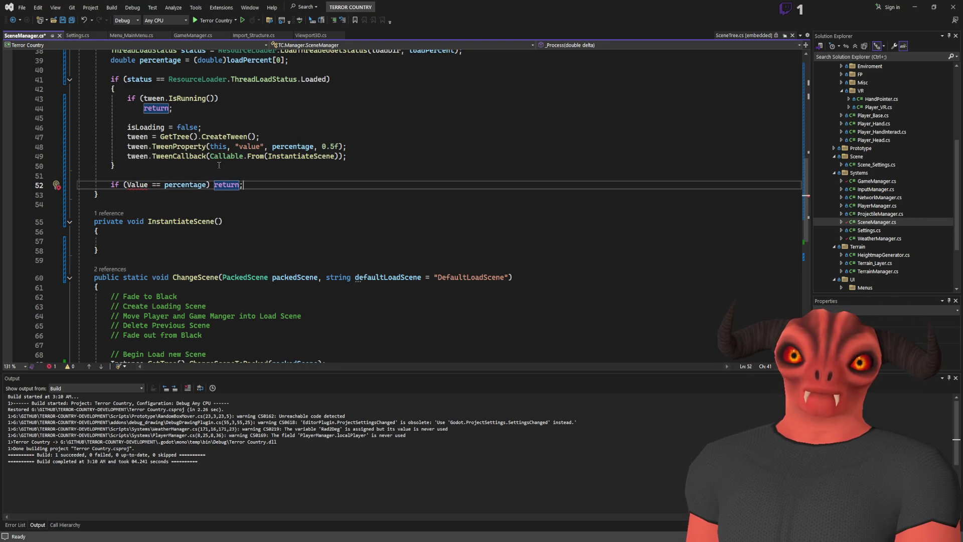
key("alt+Tab")
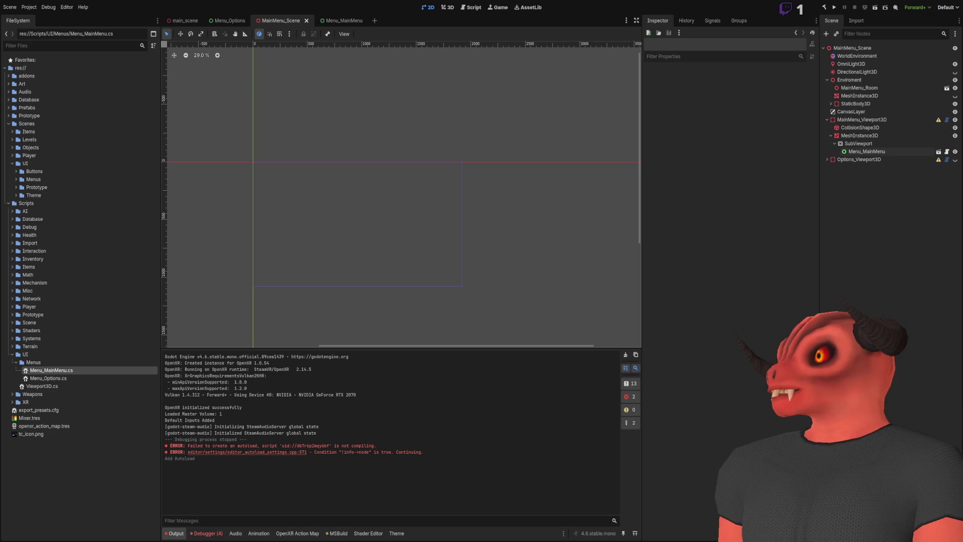
key("alt+Tab")
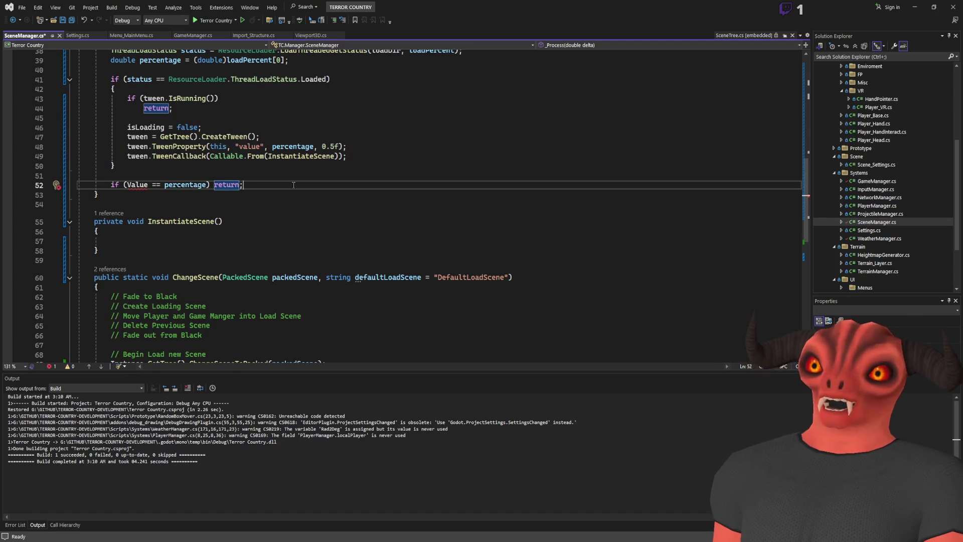
Step: Add 'if (tween != null) return;' below the Value check
key("Return")
type("if(tween")
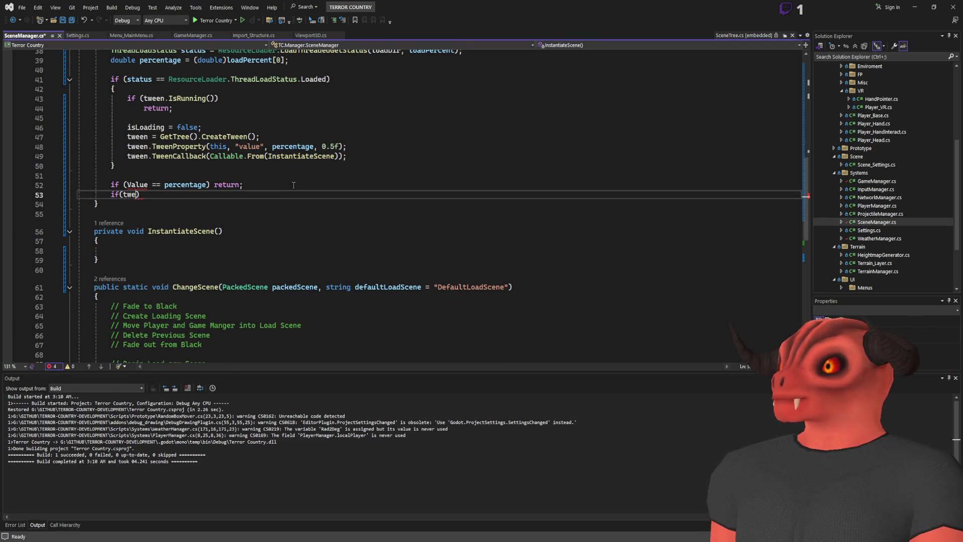
key("alt+Tab")
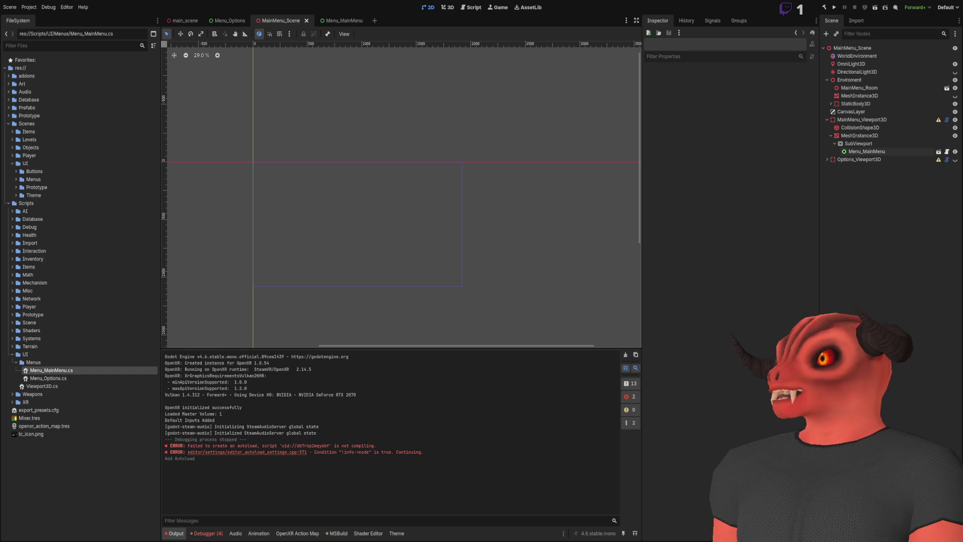
key("alt+Tab")
type("!= ")
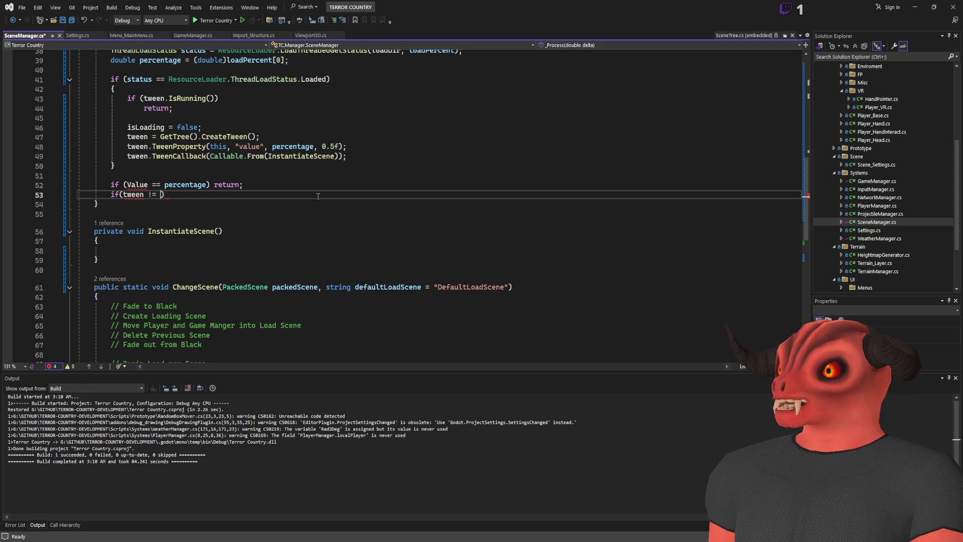
type("null) r")
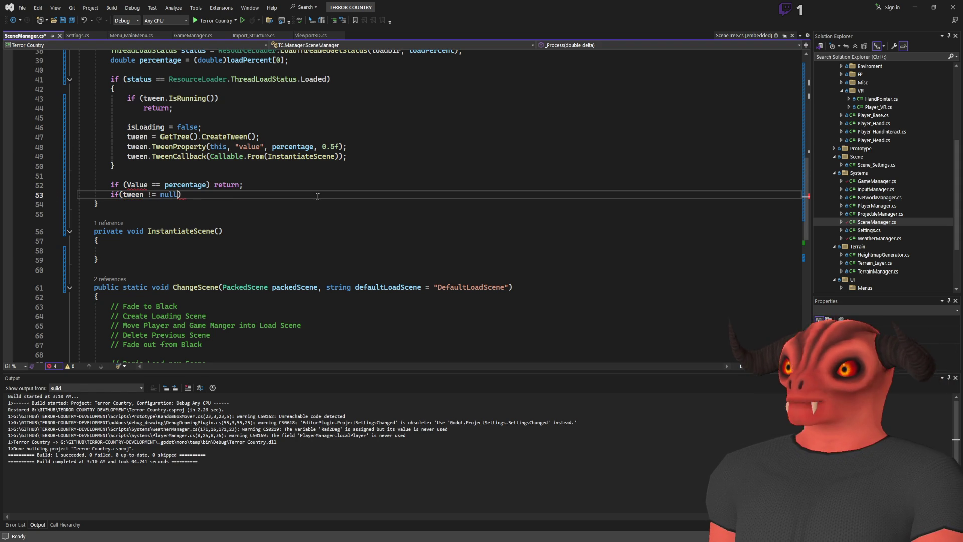
type("eturn;")
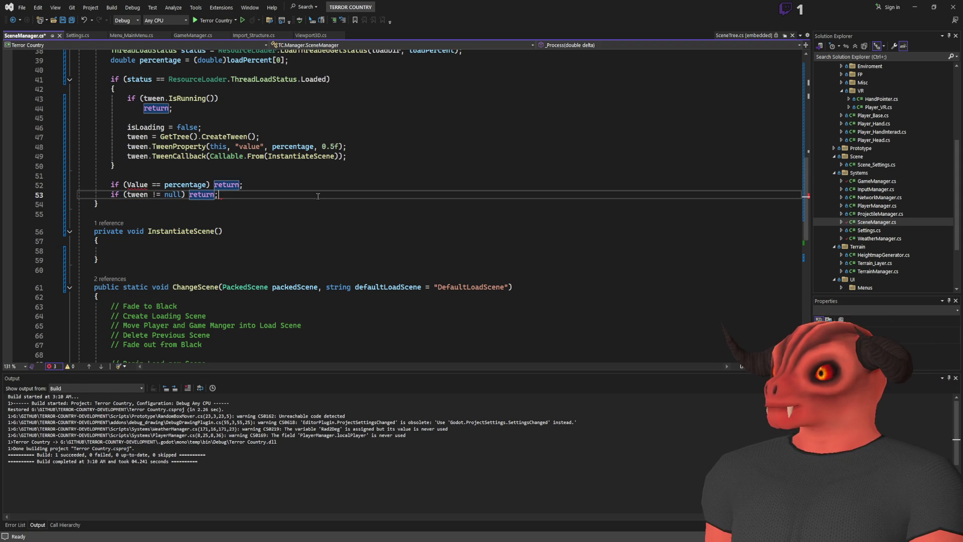
key("Return")
key("Return")
Step: Create the tween with GetTree().CreateTween() and tween "value" to percentage over 0.5f
type("tween")
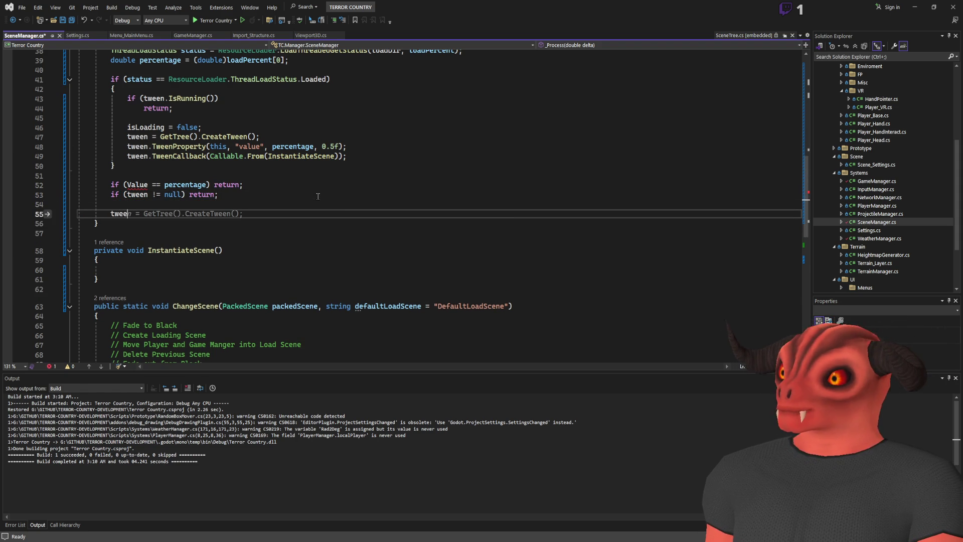
key("Tab")
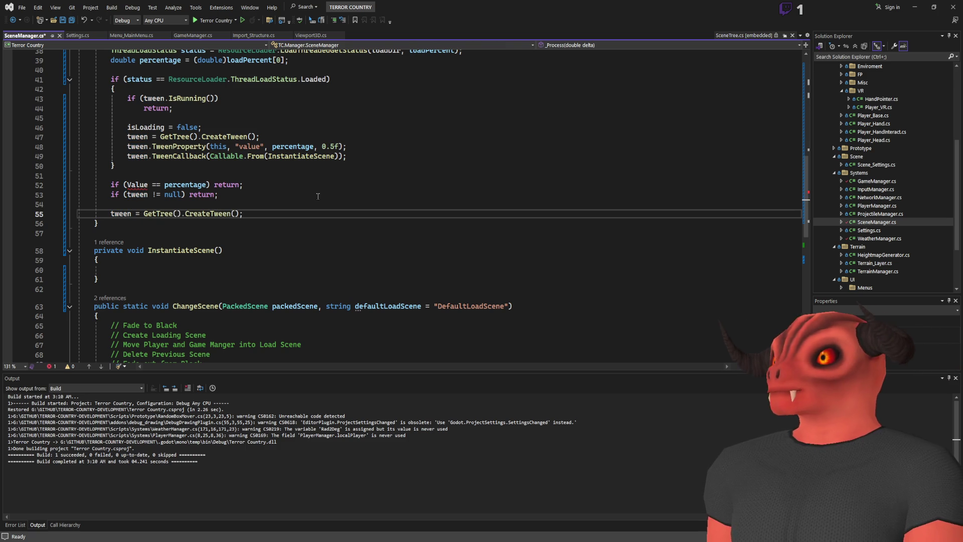
key("Return")
type("tween")
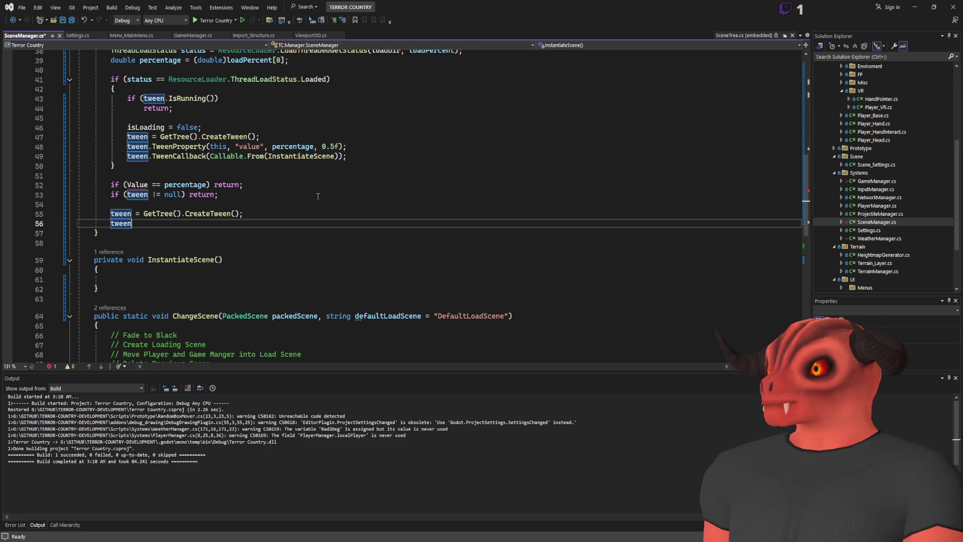
type(".tween")
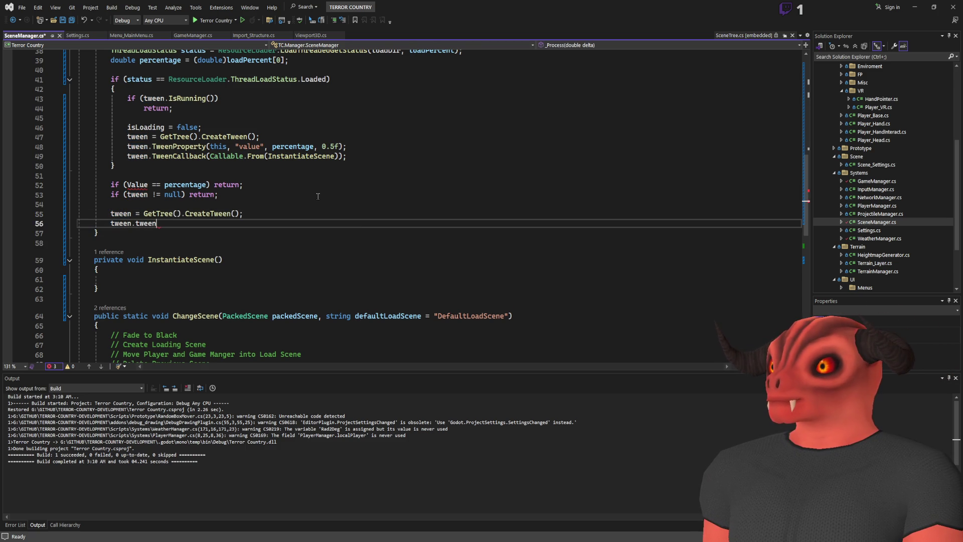
key("Tab")
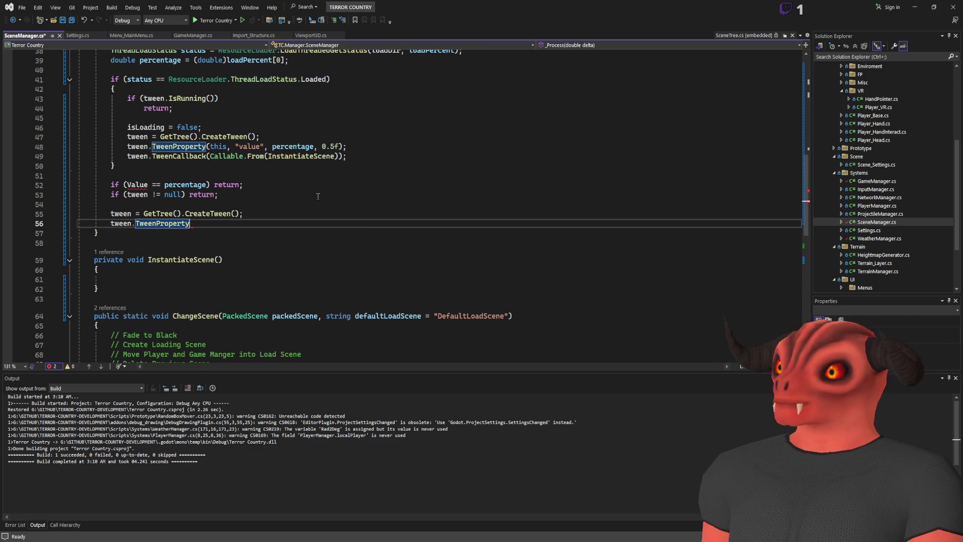
type("(this, ")
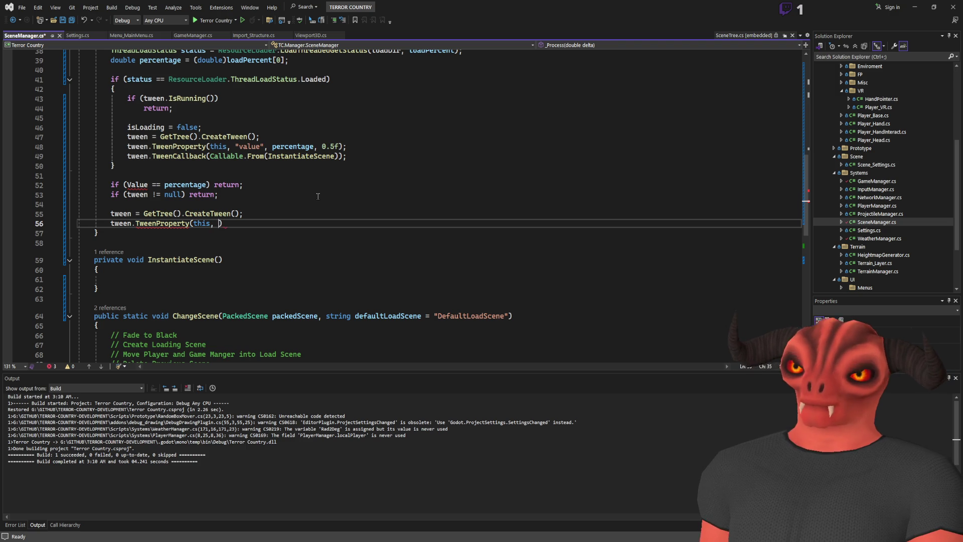
type("\"value\"")
type(", percenta")
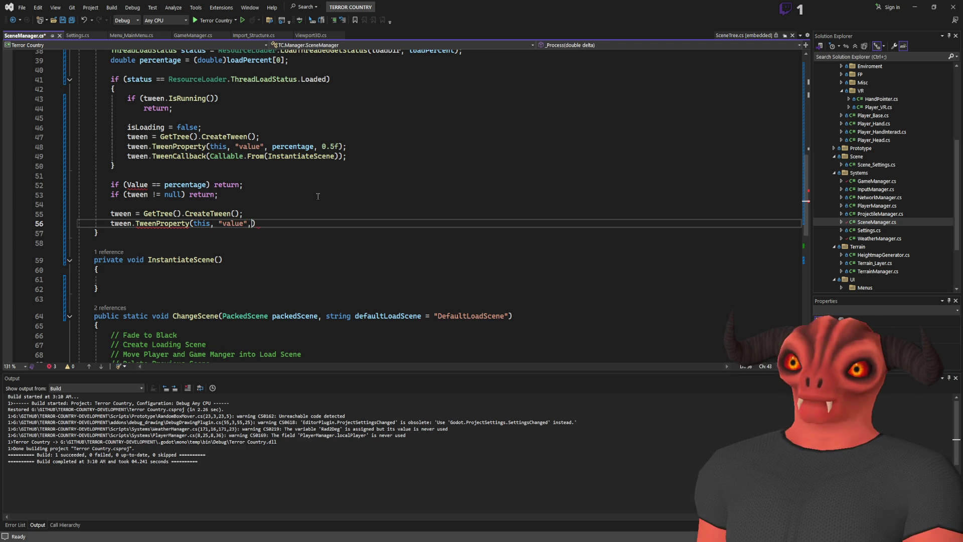
type("ge")
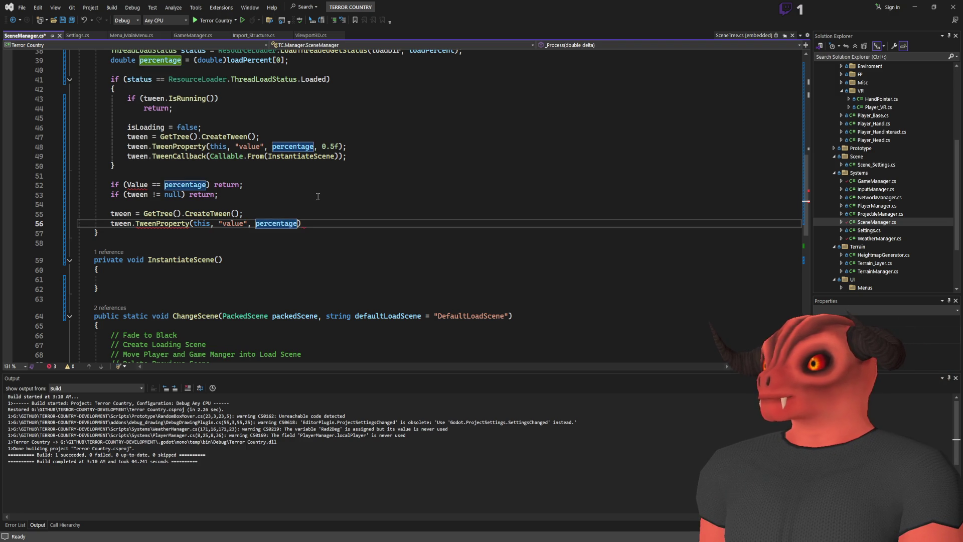
type(", 0.5f);")
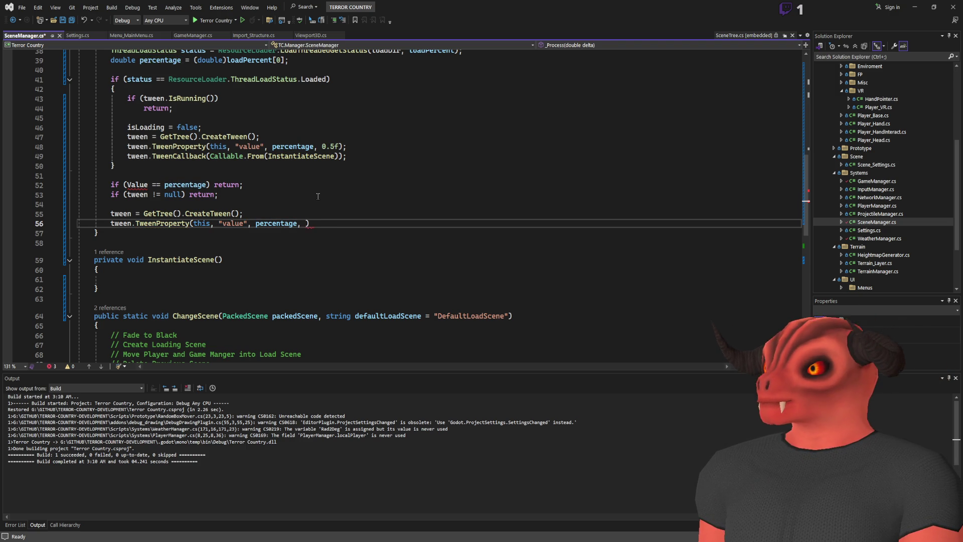
key("Return")
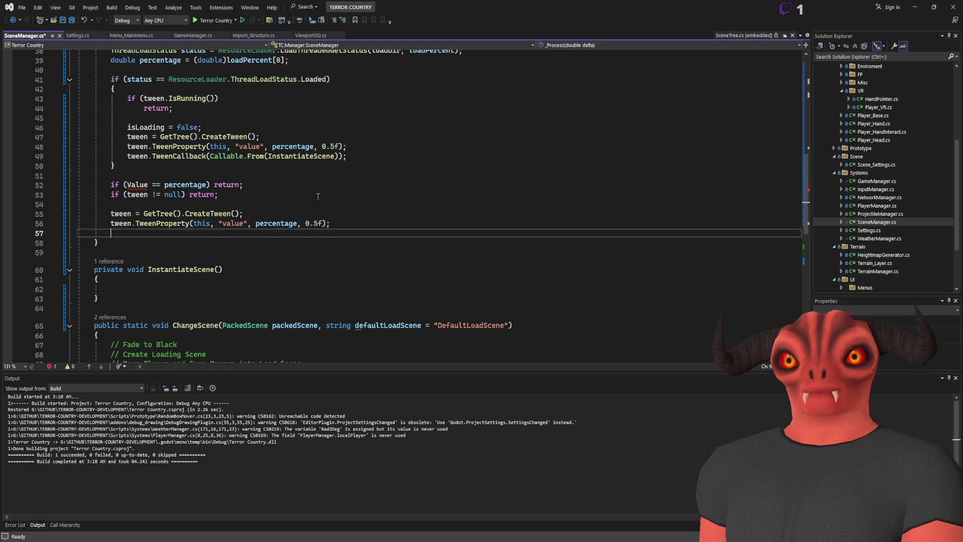
key("alt+Tab")
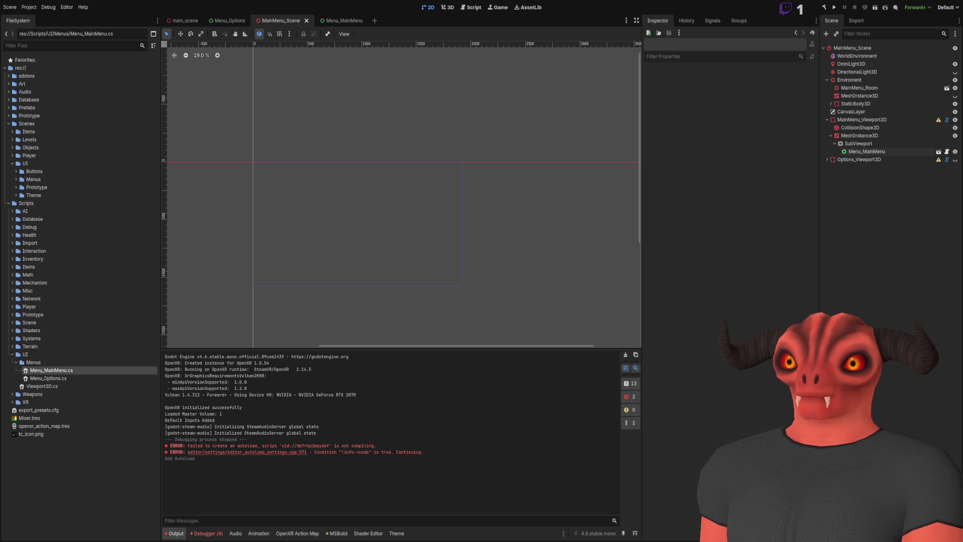
Step: Review the new tween code in SceneManager.cs and begin a var resource declaration in InstantiateScene
key("alt+Tab")
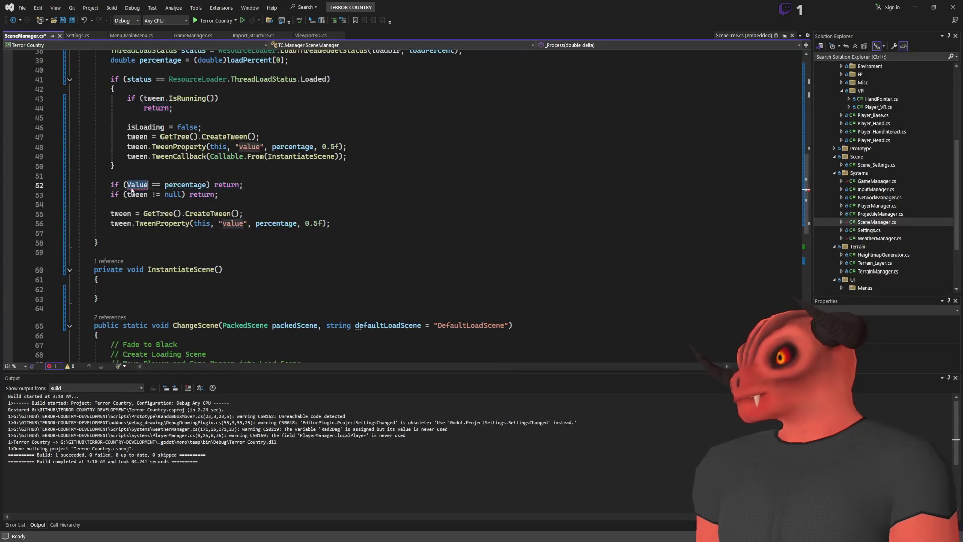
scroll(134, 188, "up", 5)
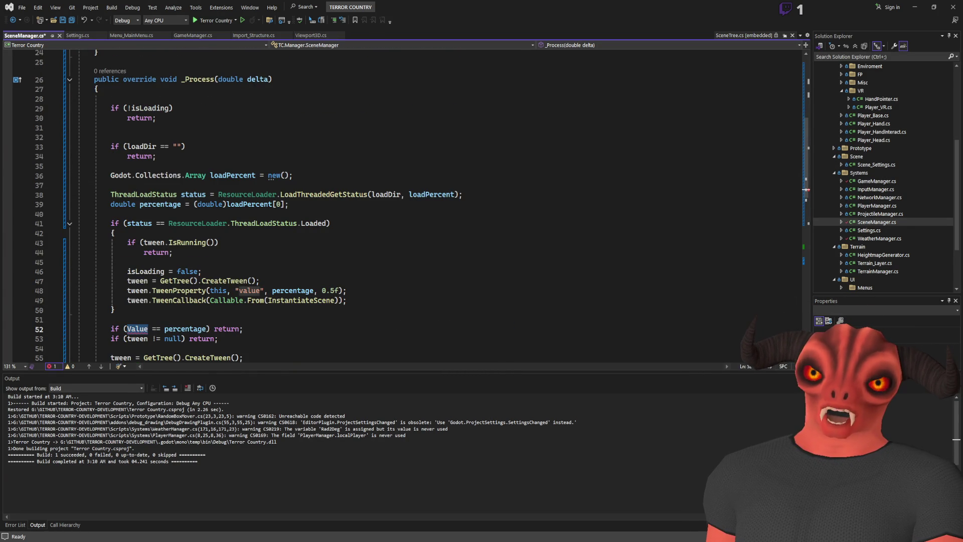
key("alt+Tab")
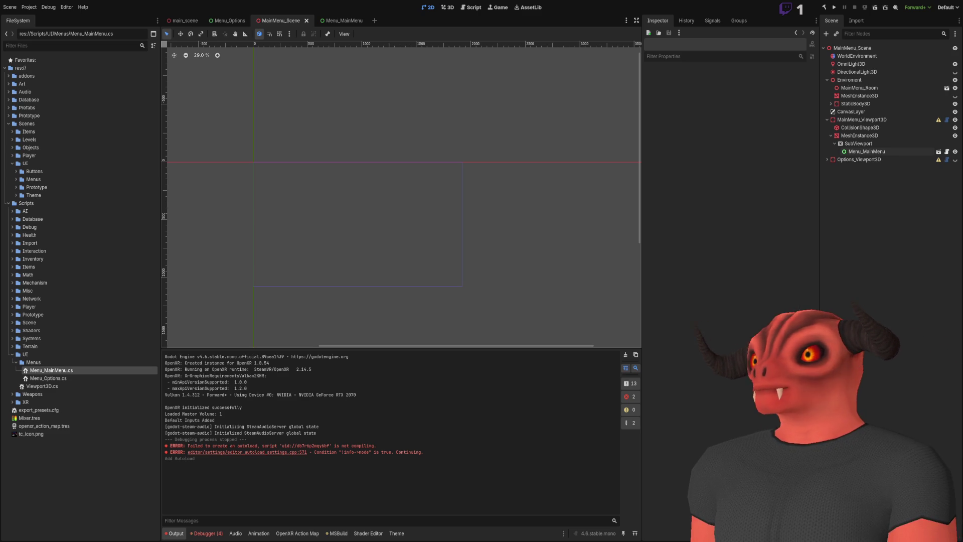
key("alt+Tab")
left_click(137, 156)
scroll(153, 214, "up", 4)
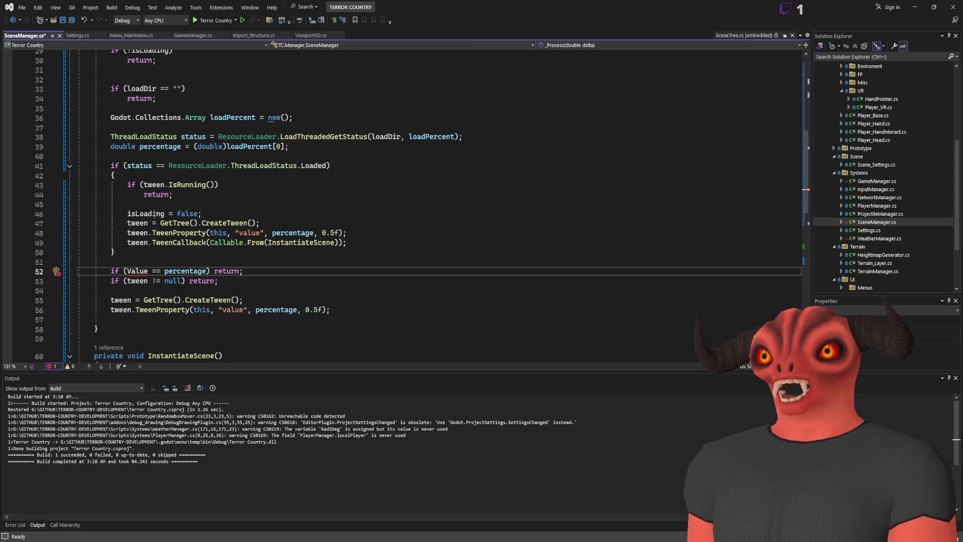
scroll(154, 215, "down", 6)
left_click(146, 203)
type("var reso")
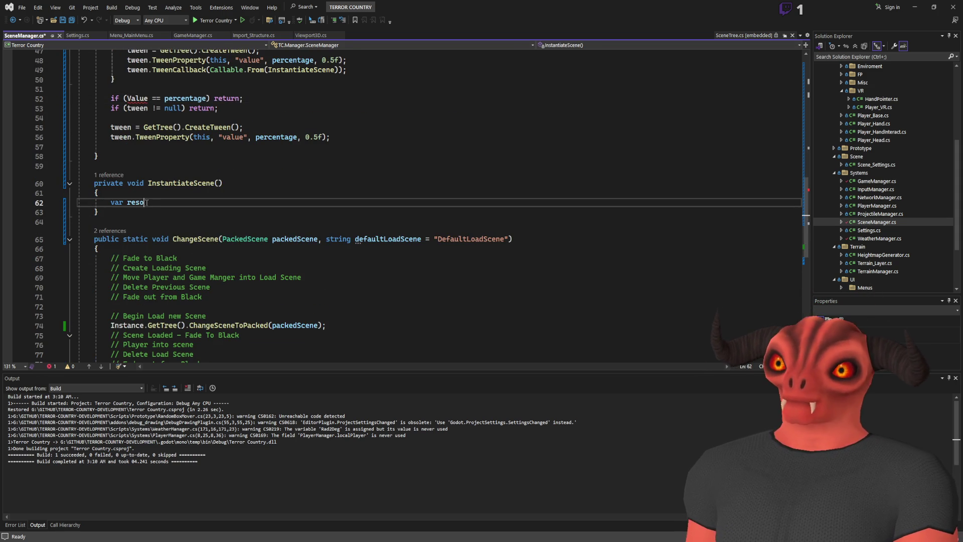
type("urce = reso")
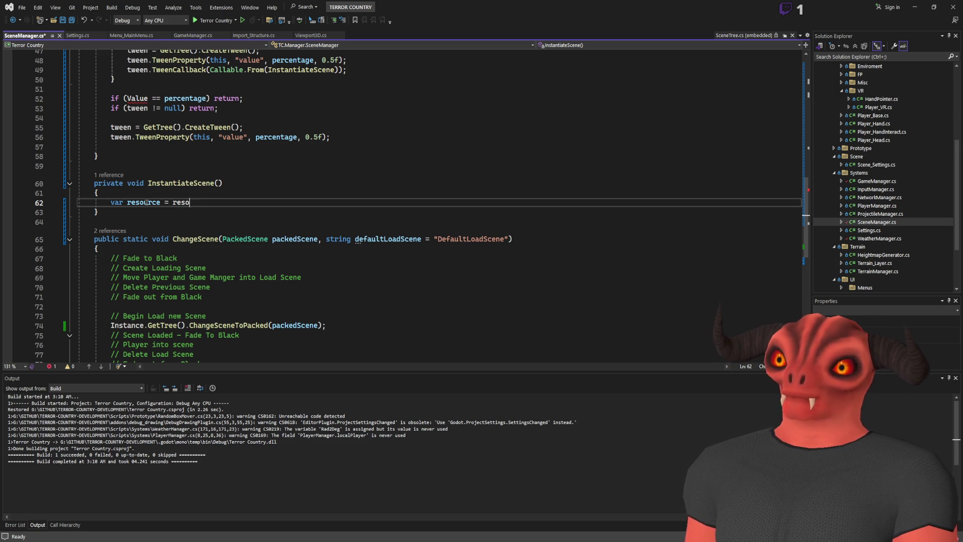
type("eLoa")
Step: Fetch the scene with ResourceLoader.LoadThreadedGet(loadDir) as PackedScene
key("Tab")
type(".Load")
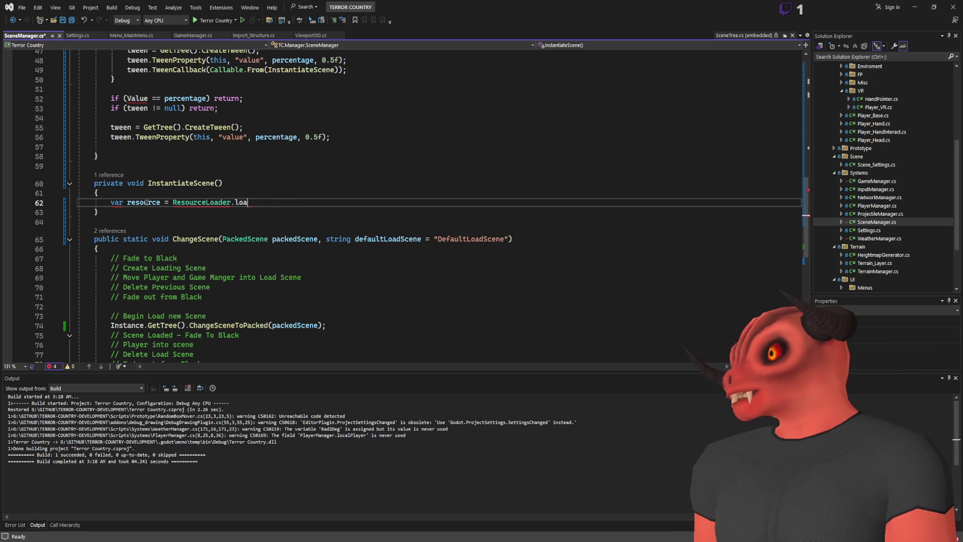
key("BackSpace")
key("BackSpace")
type("oadthr")
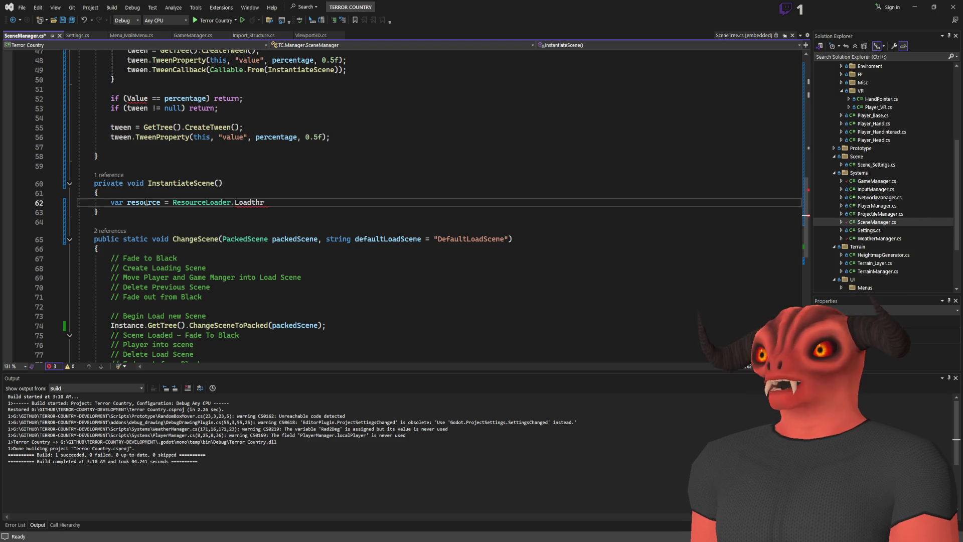
type("eadedg")
type("(")
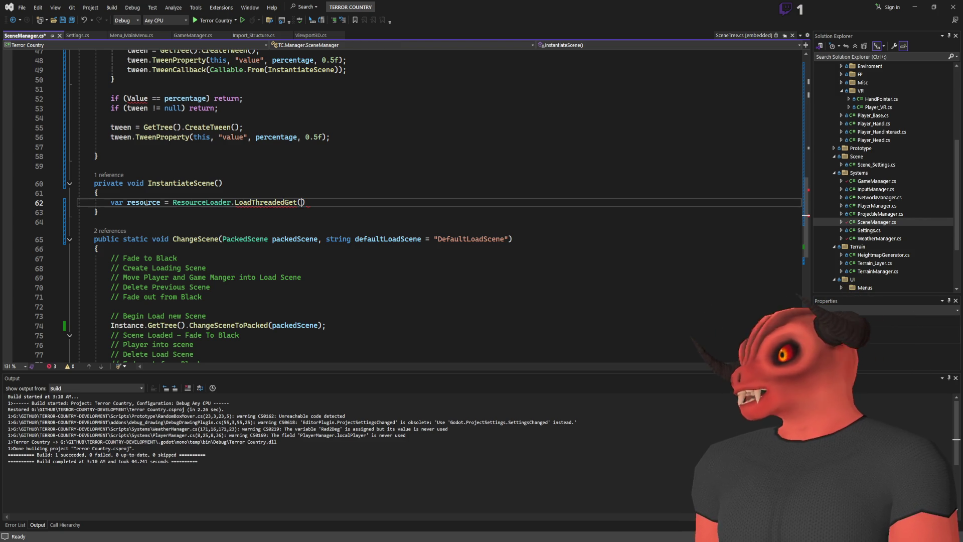
type("Load dir")
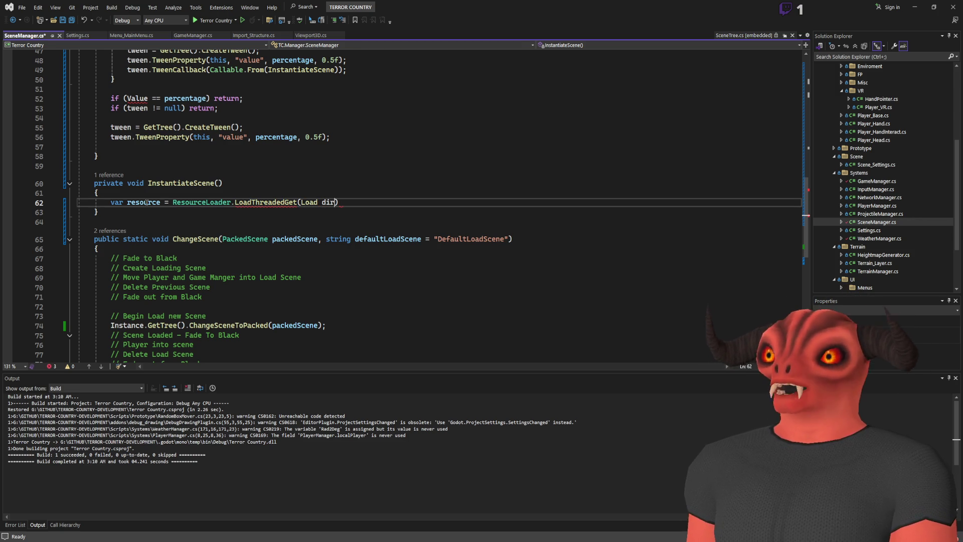
key("BackSpace")
key("BackSpace")
key("BackSpace")
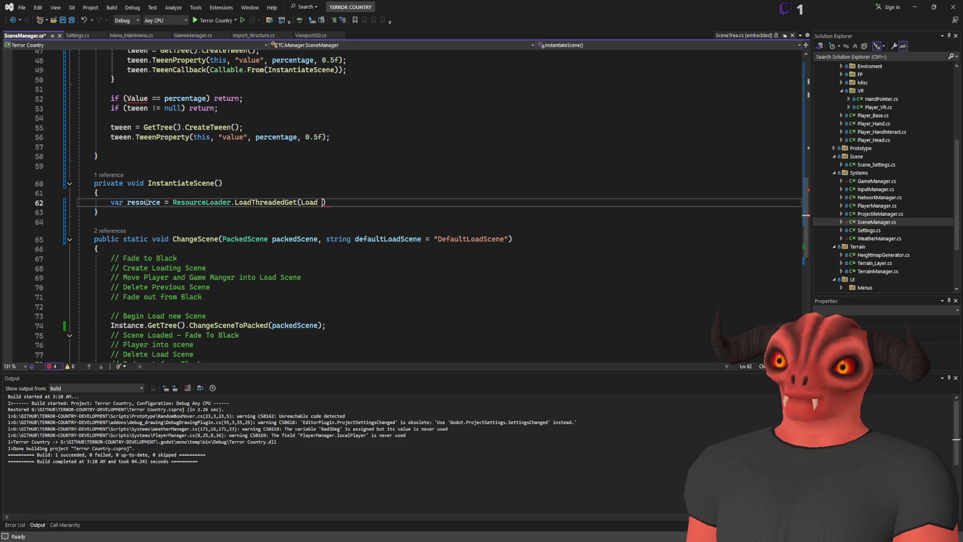
type("(loaddir")
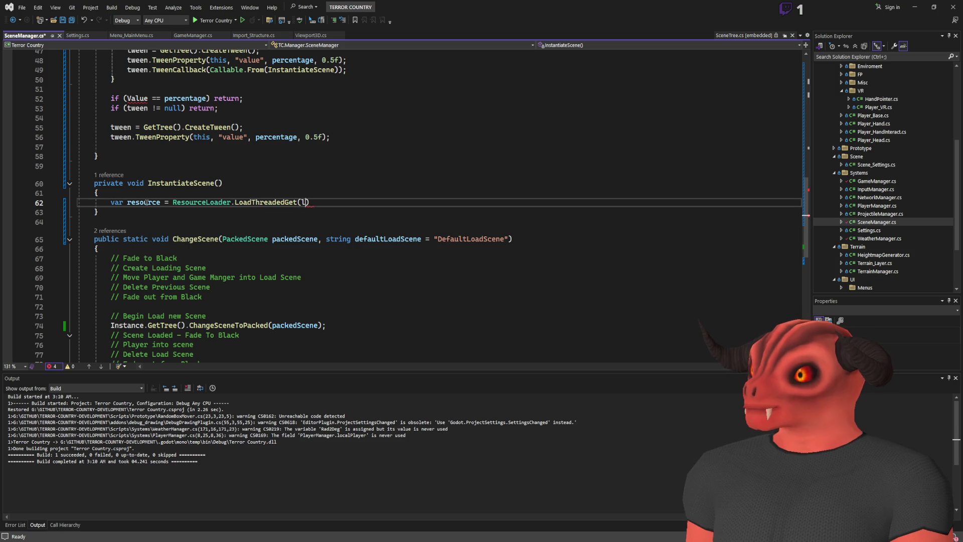
type("as Packe")
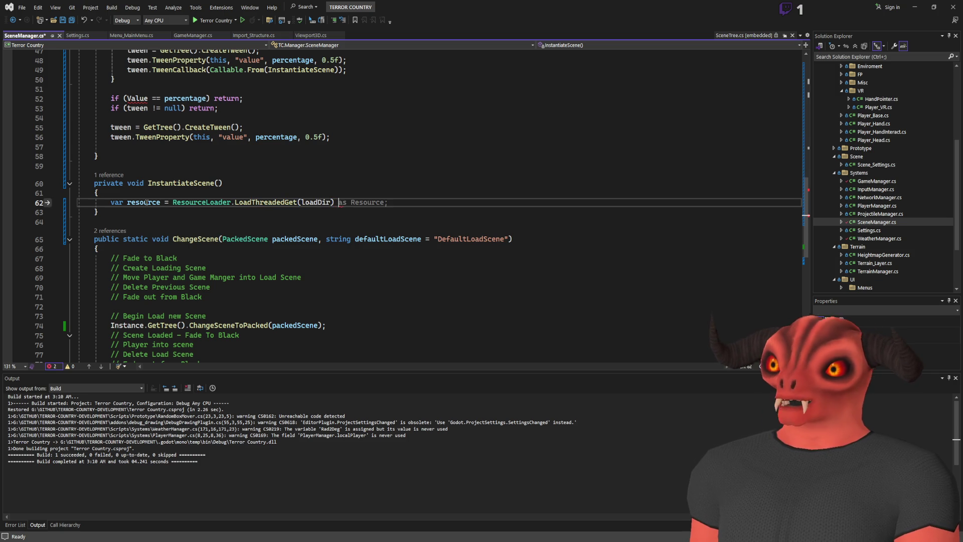
type("dScene;")
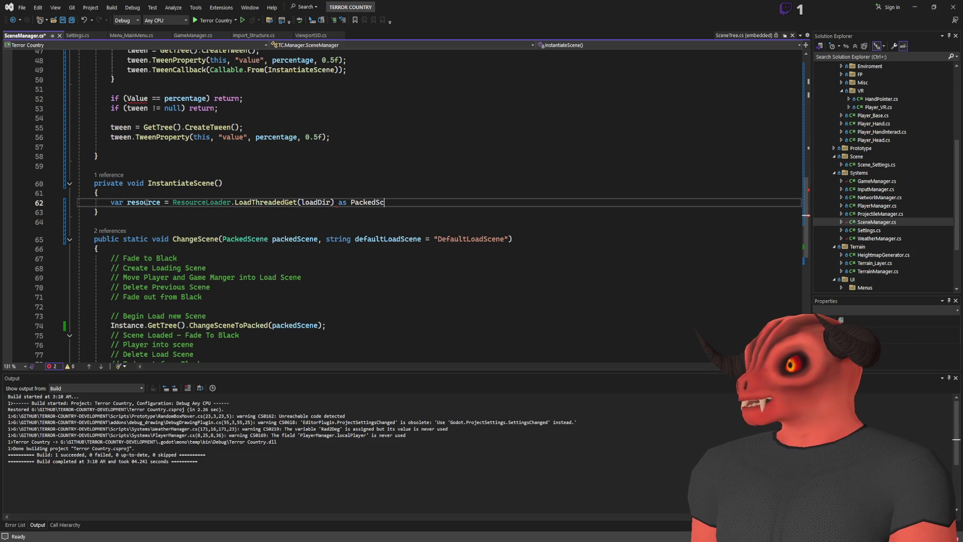
key("Return")
key("Return")
Step: Assign currentLoadedNode = resource.Instantiate()
type("current")
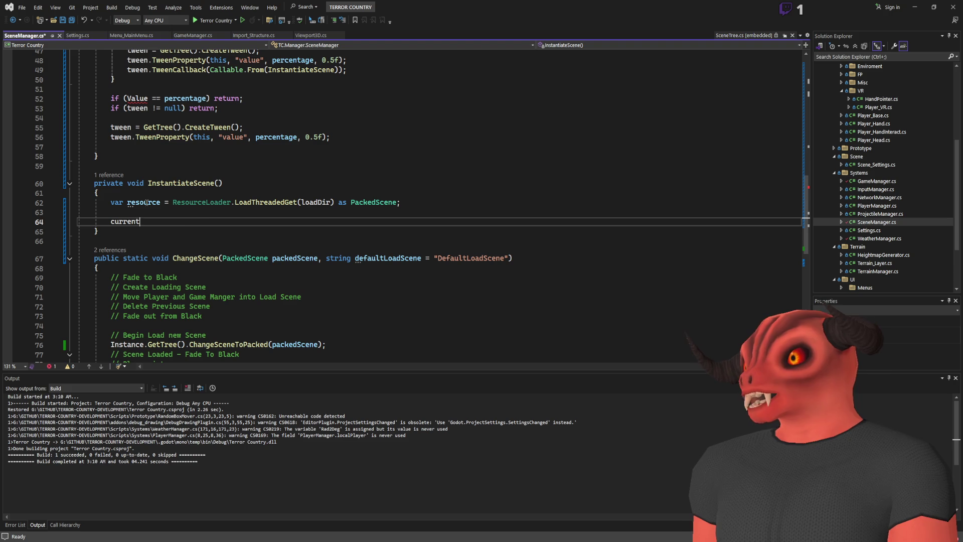
key("Tab")
type("= reso")
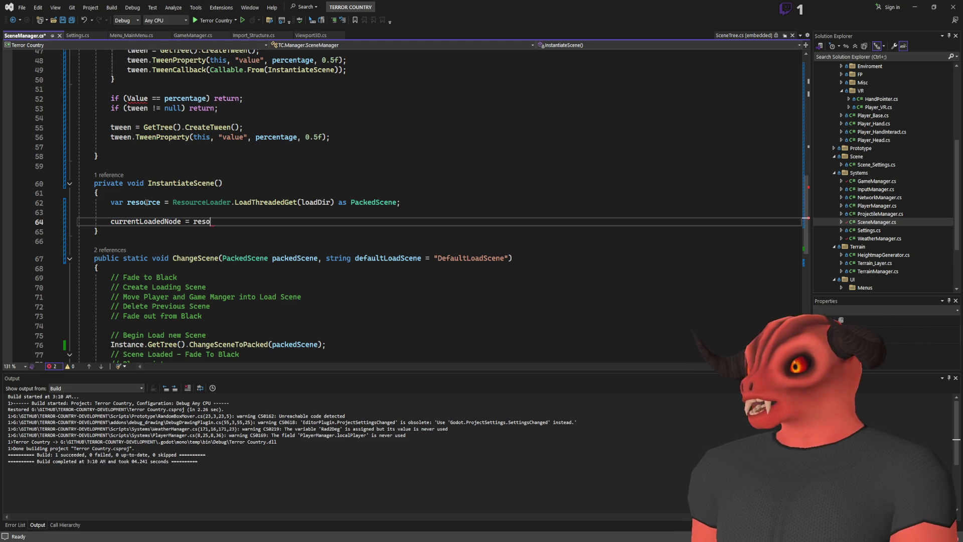
type("urce.inin")
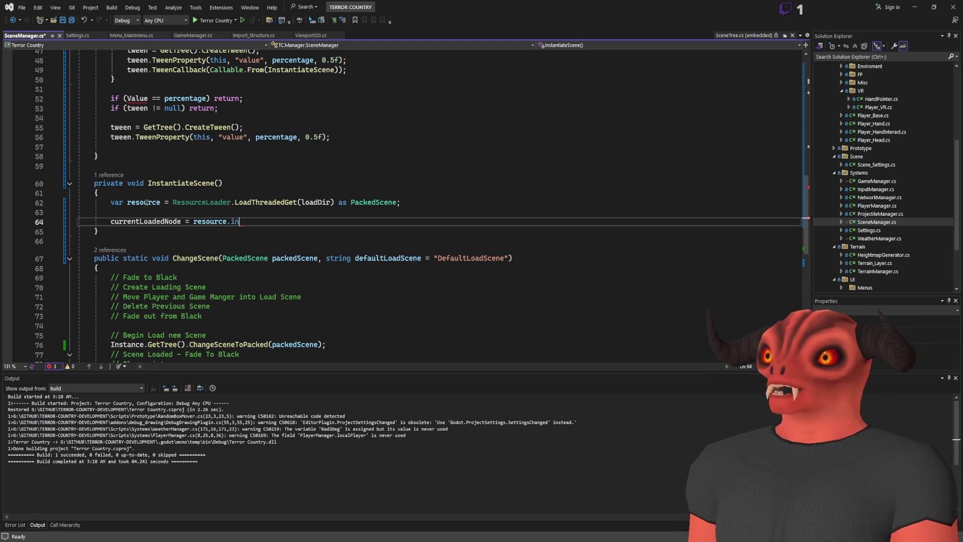
key("BackSpace")
key("BackSpace")
key("Tab")
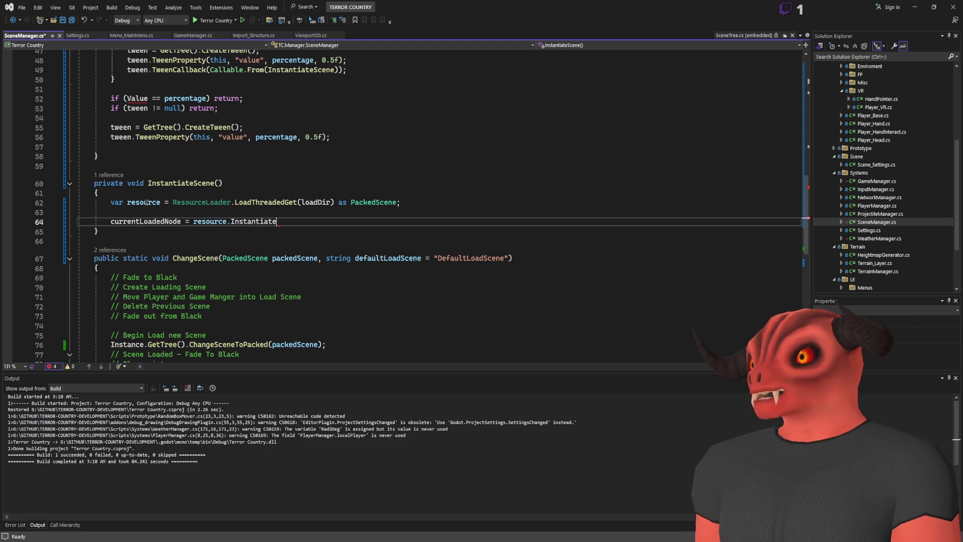
type("();")
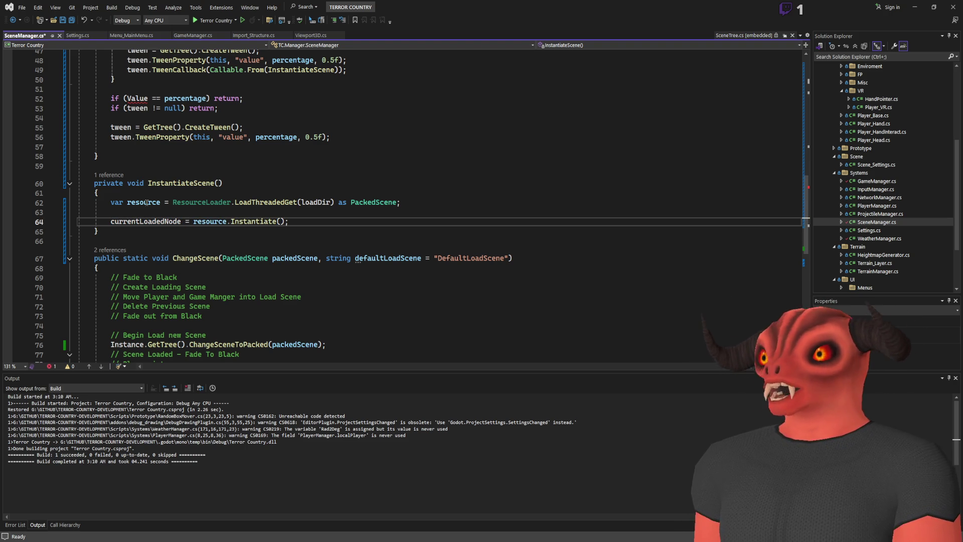
key("Return")
Step: Add the node to the tree with GetTree().Root.AddChild(currentLoadedNode)
type("reTree")
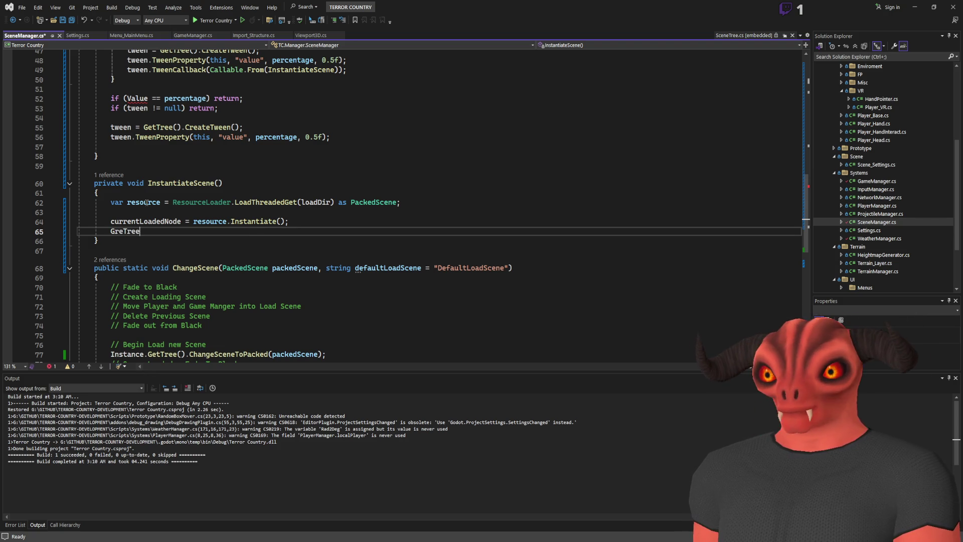
key("BackSpace")
key("BackSpace")
key("BackSpace")
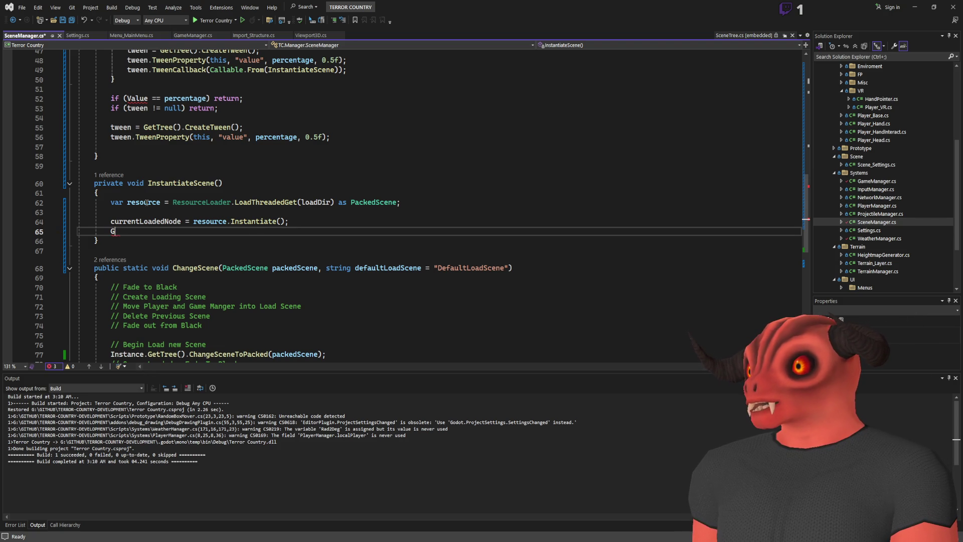
type("etTree()")
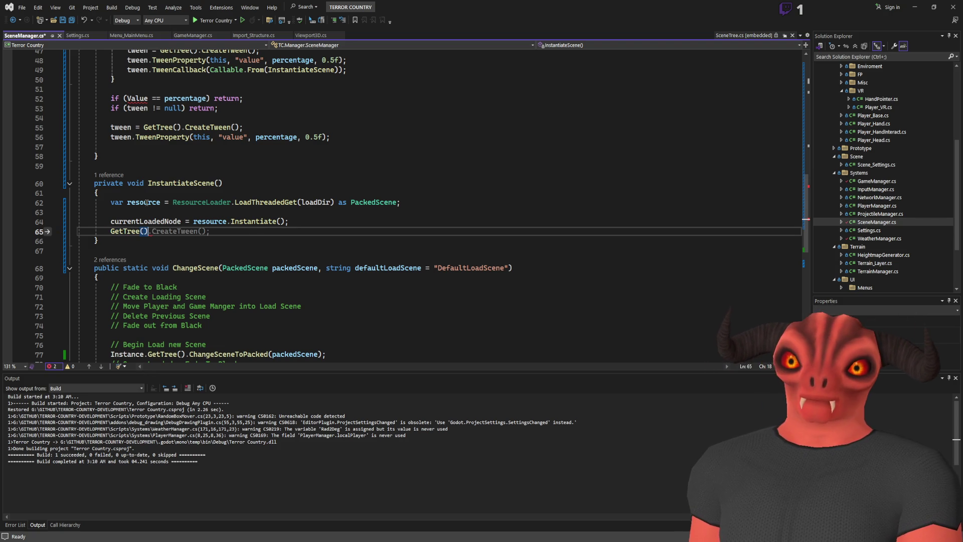
type(".Root")
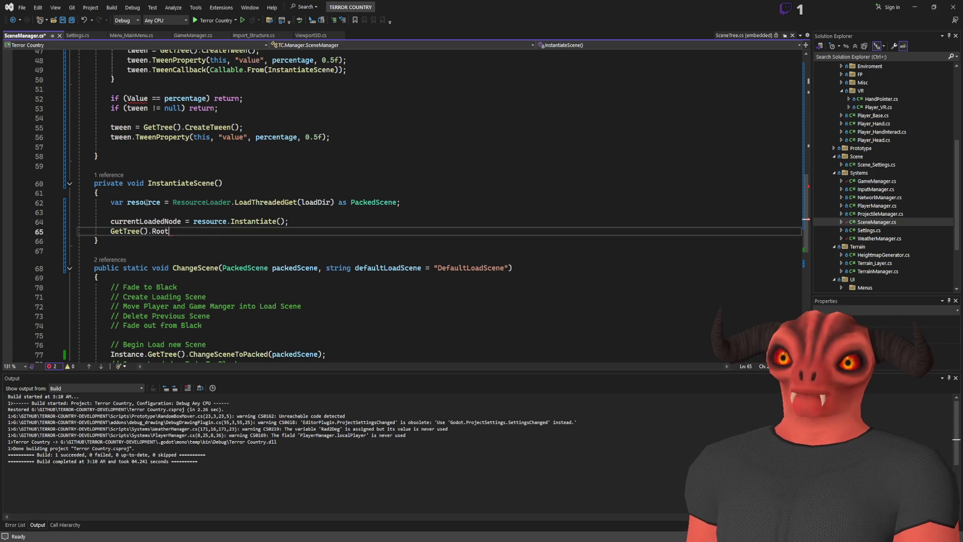
type(".AddChild();")
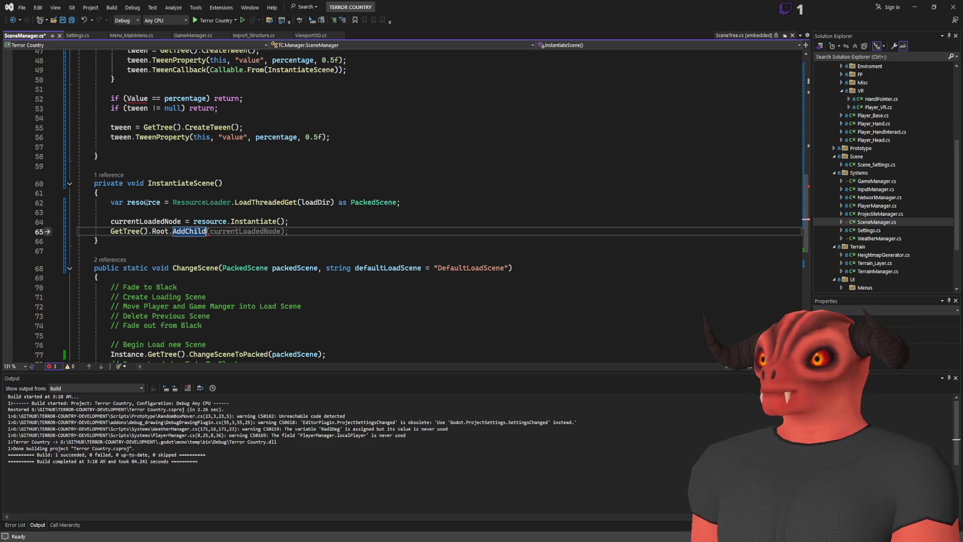
key("Left")
type("current")
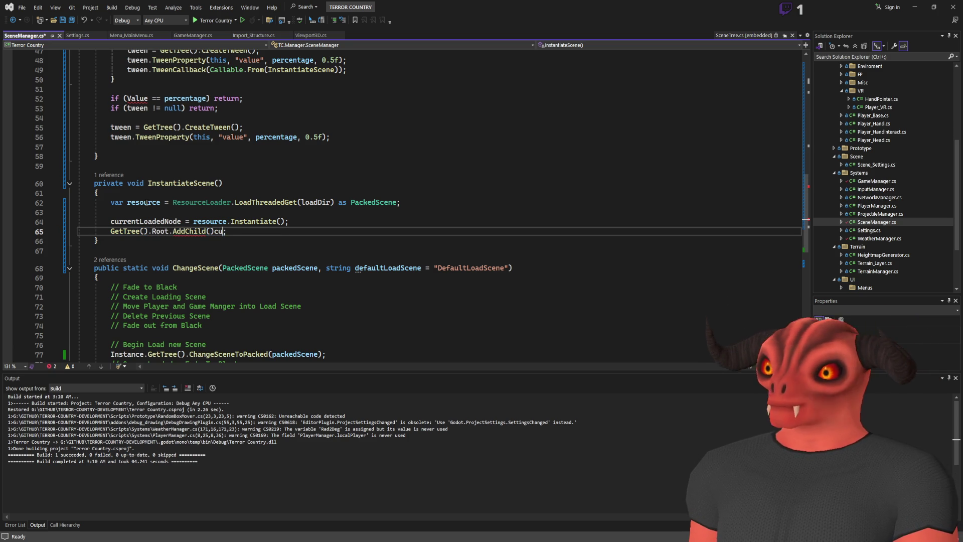
key("BackSpace")
key("BackSpace")
key("BackSpace")
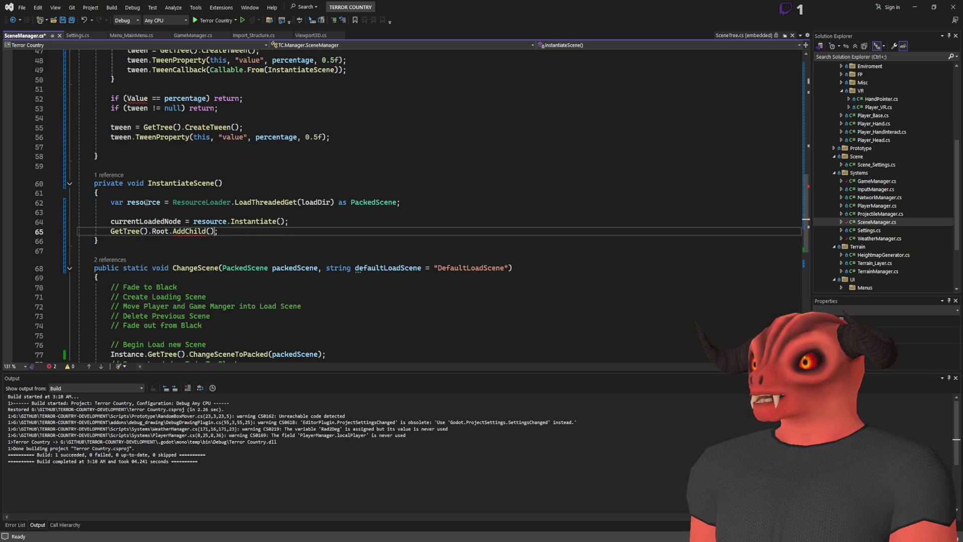
type("currentLoadedNode")
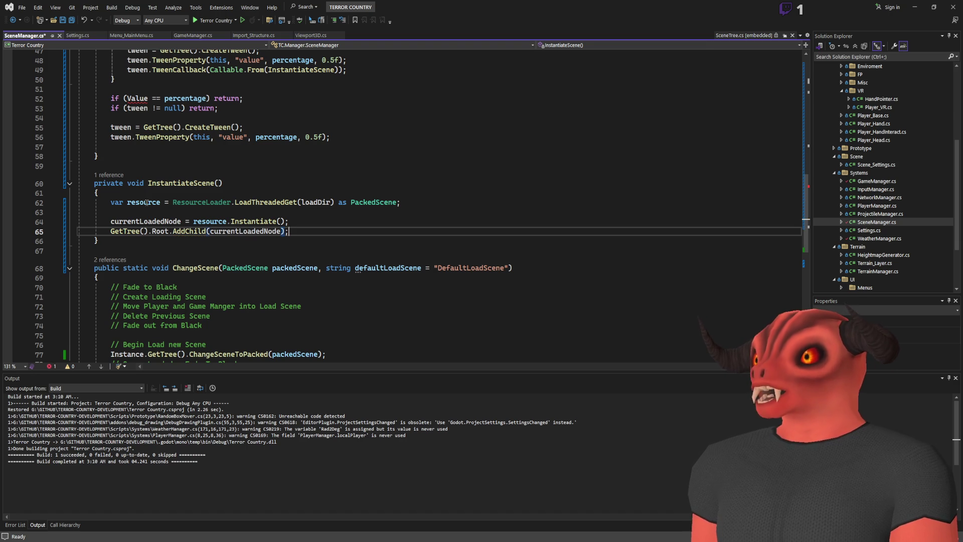
key("End")
key("Return")
Step: Hide the manager with this.Visible = false
type("this.v")
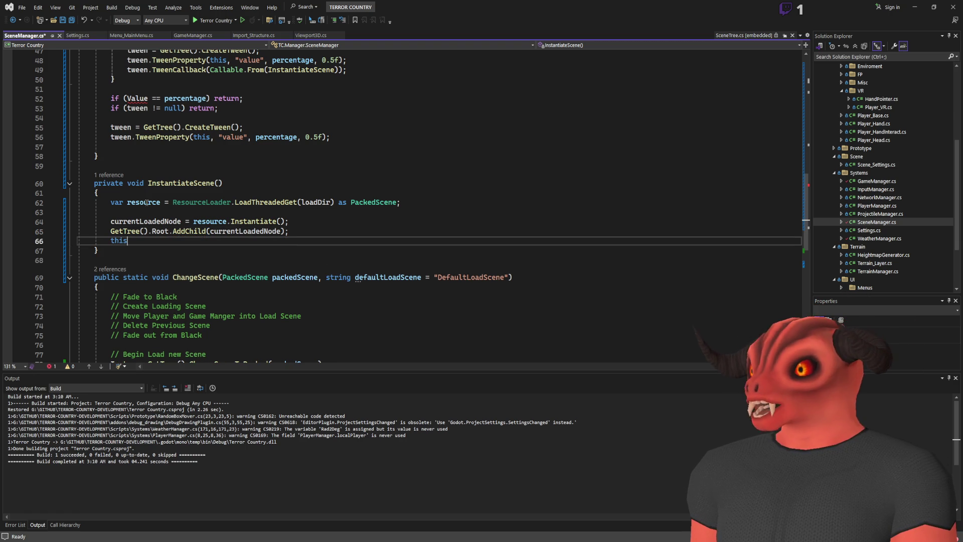
key("BackSpace")
key("BackSpace")
type(".GetV")
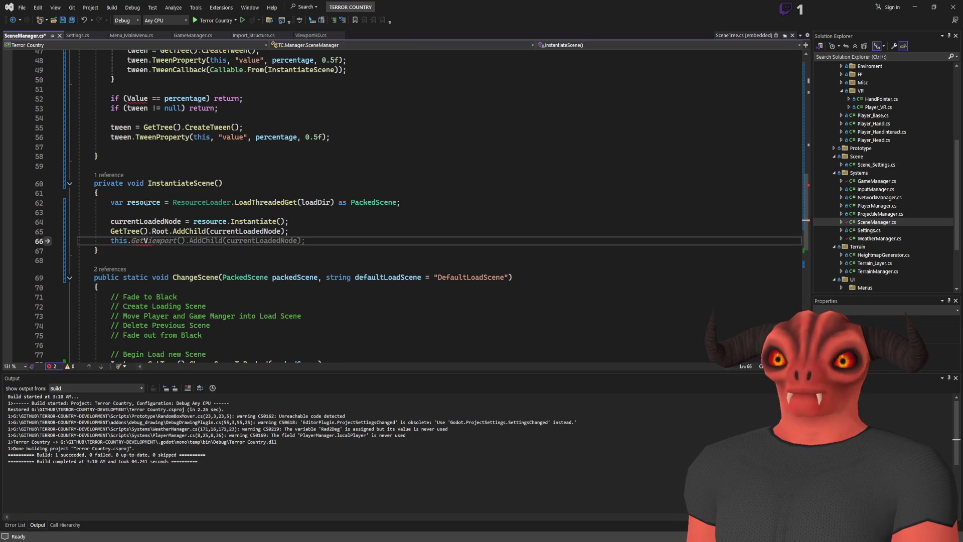
type("isable")
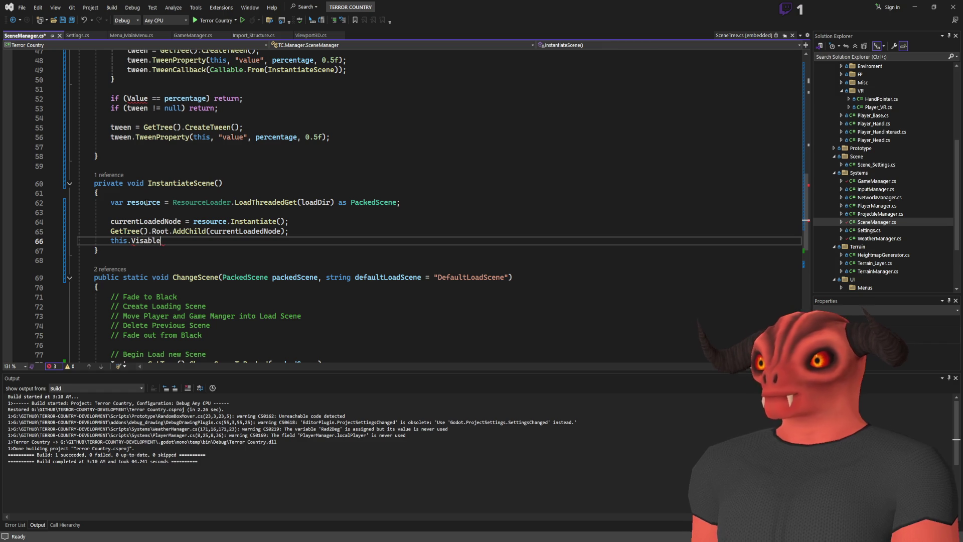
type(" = false;")
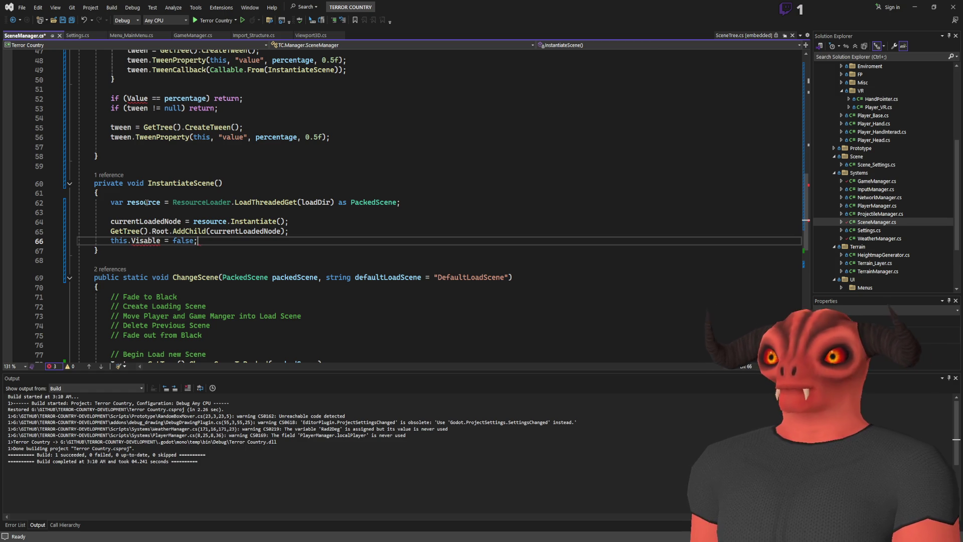
key("alt+Tab")
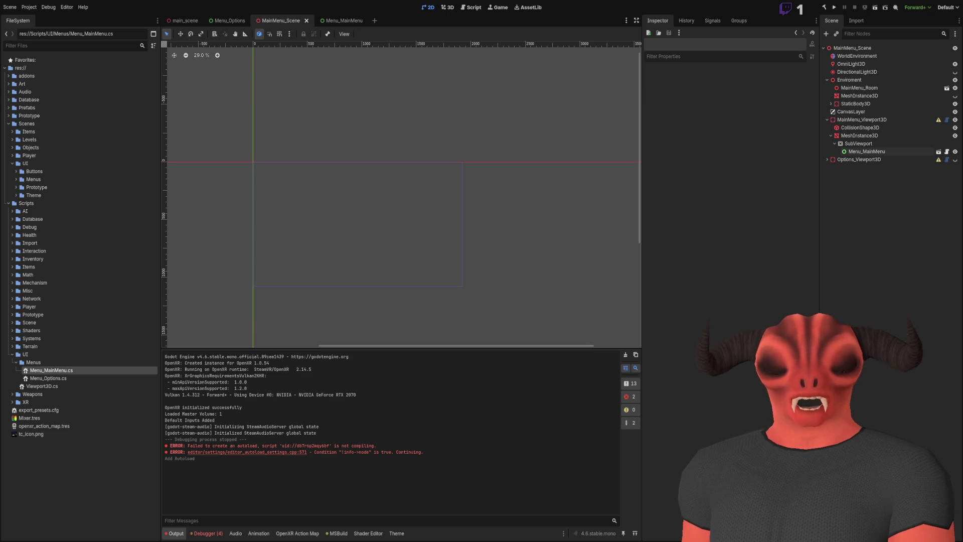
key("alt+Tab")
left_click(350, 233)
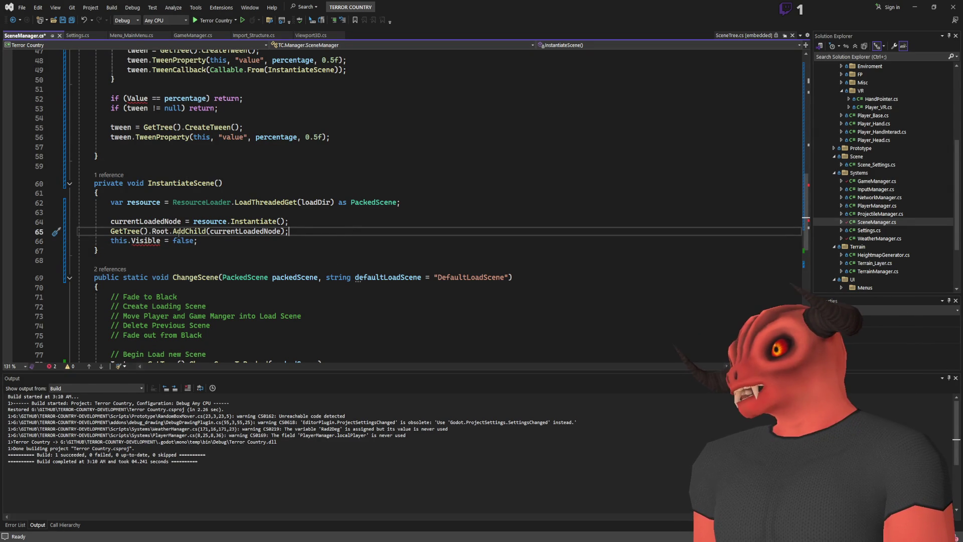
Step: Declare a public ProgressBar bar field below the static fields
scroll(184, 117, "up", 15)
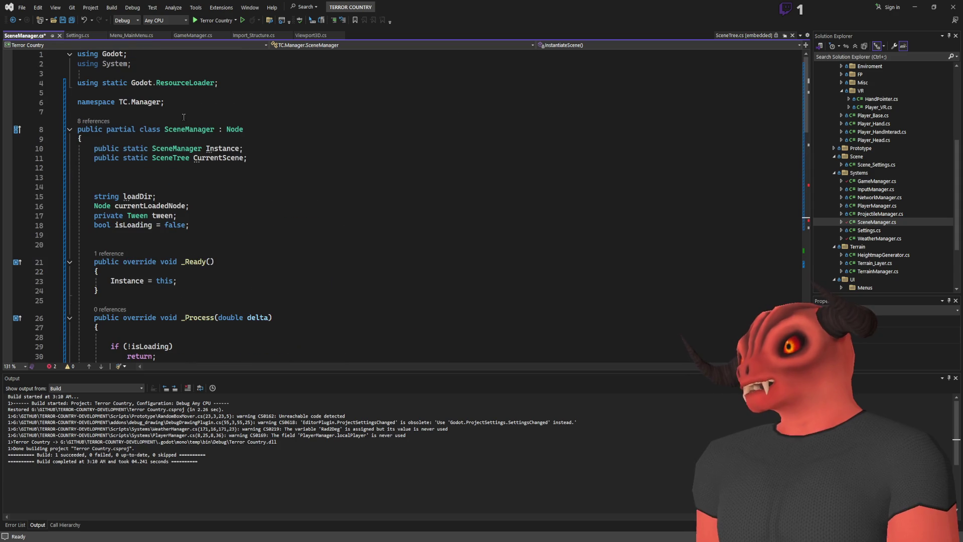
scroll(230, 132, "down", 10)
scroll(252, 205, "up", 10)
left_click(264, 160)
key("Return")
key("Return")
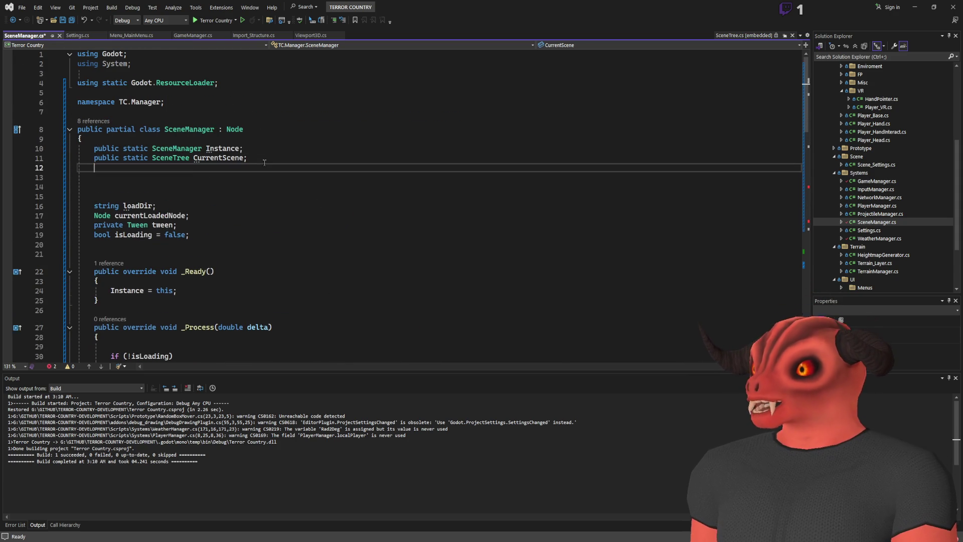
type("public p")
type("ogress")
key("Tab")
type("bar;")
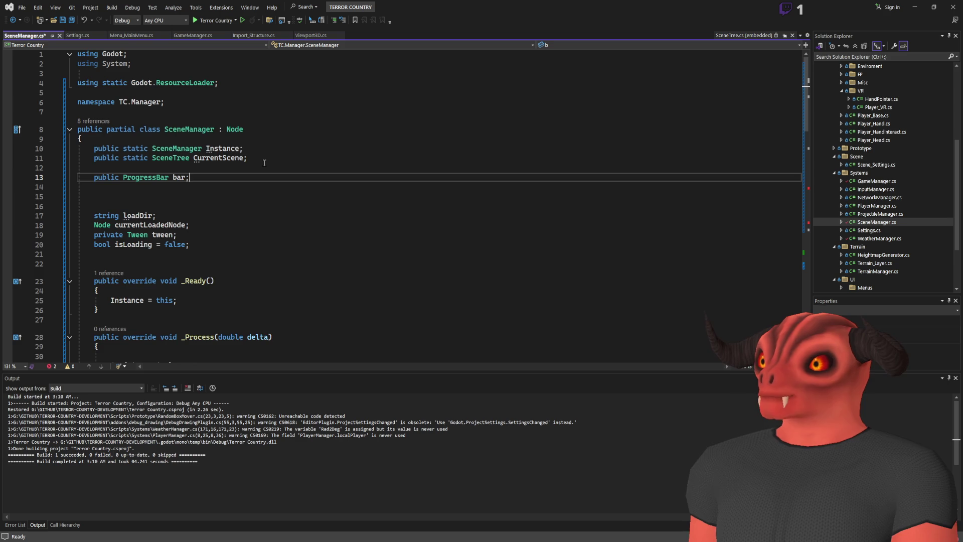
Step: Compare bar.Value against percentage, and hide bar instead of this in InstantiateScene
scroll(264, 163, "down", 9)
left_click(127, 298)
type("bar.")
key("Delete")
type("V")
scroll(165, 242, "down", 5)
double_click(119, 296)
type("bar")
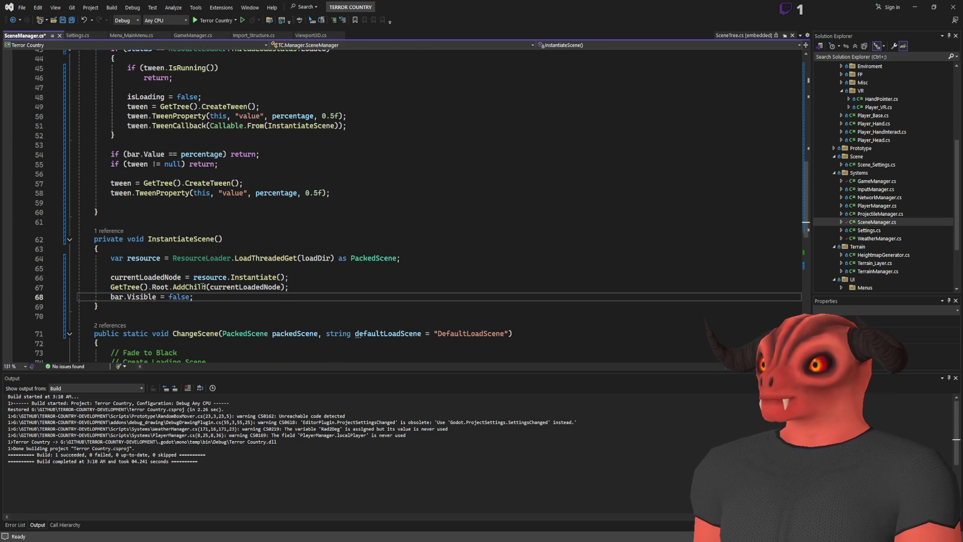
Step: Insert blank lines below the InstantiateScene method for a new method
left_click(223, 277)
key("alt+Tab")
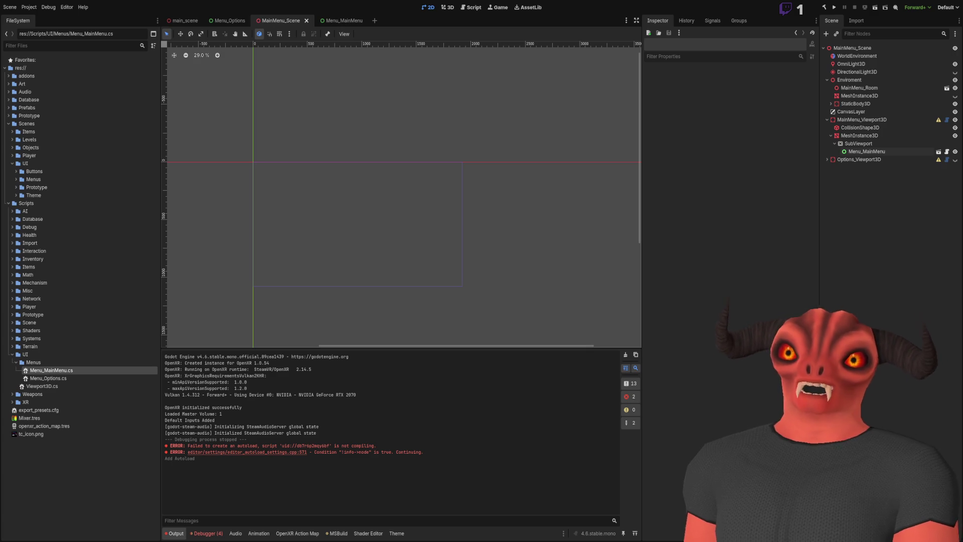
key("alt+Tab")
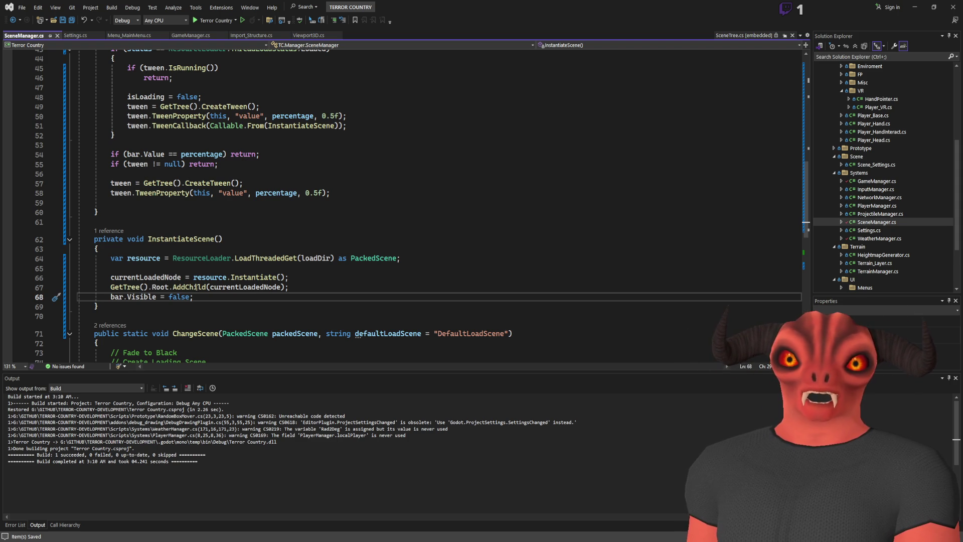
key("Down")
key("Return")
key("Return")
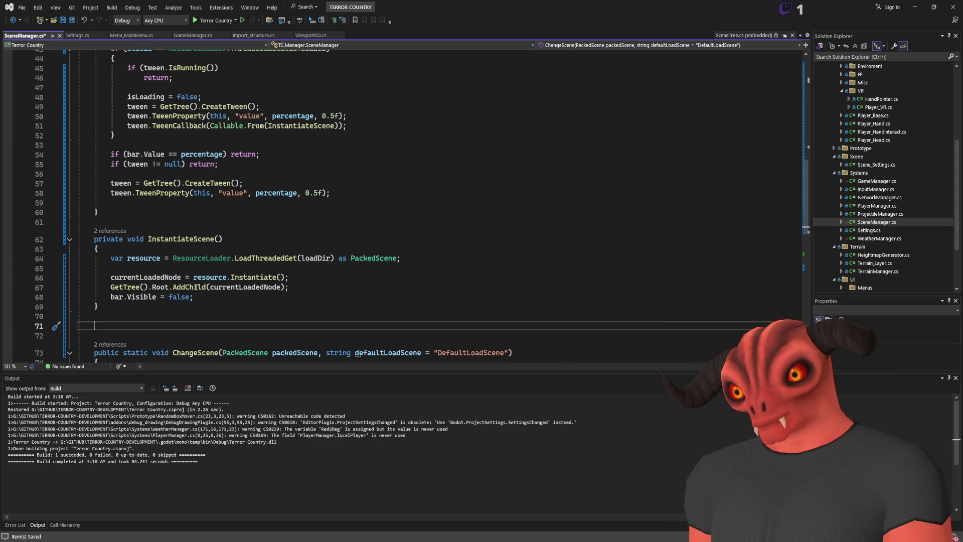
Step: Start public void LoadObject(string objectPath) with an early return while isLoading
type("public void ")
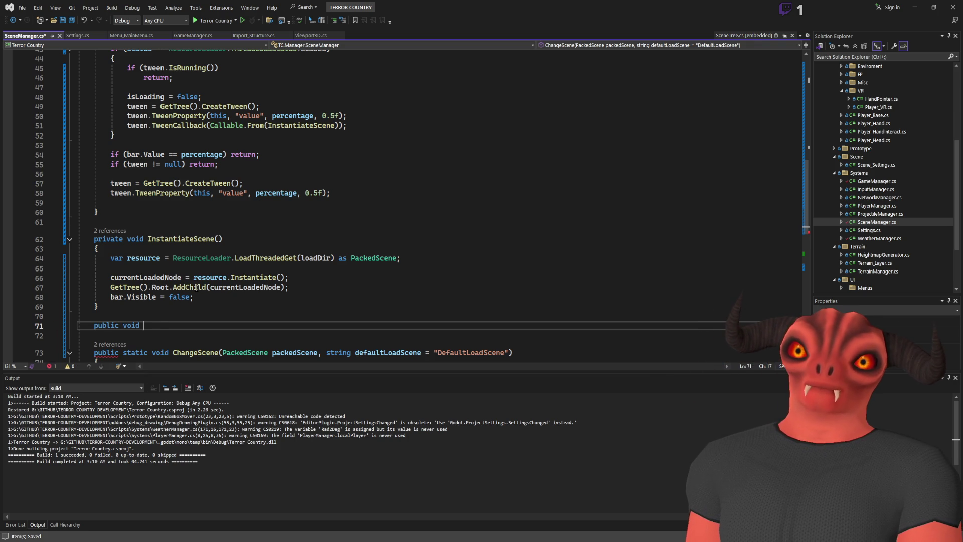
type("Load(")
type("Object()")
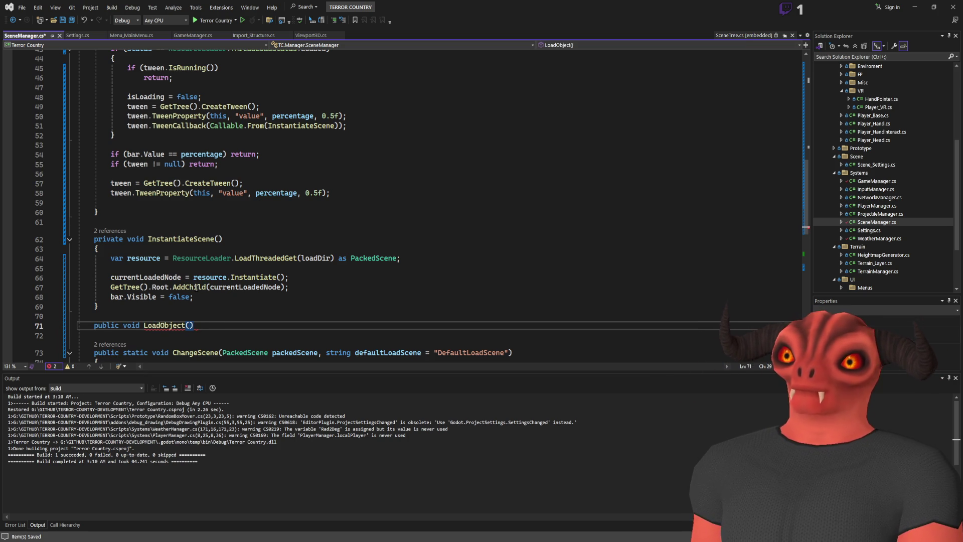
type("string ob")
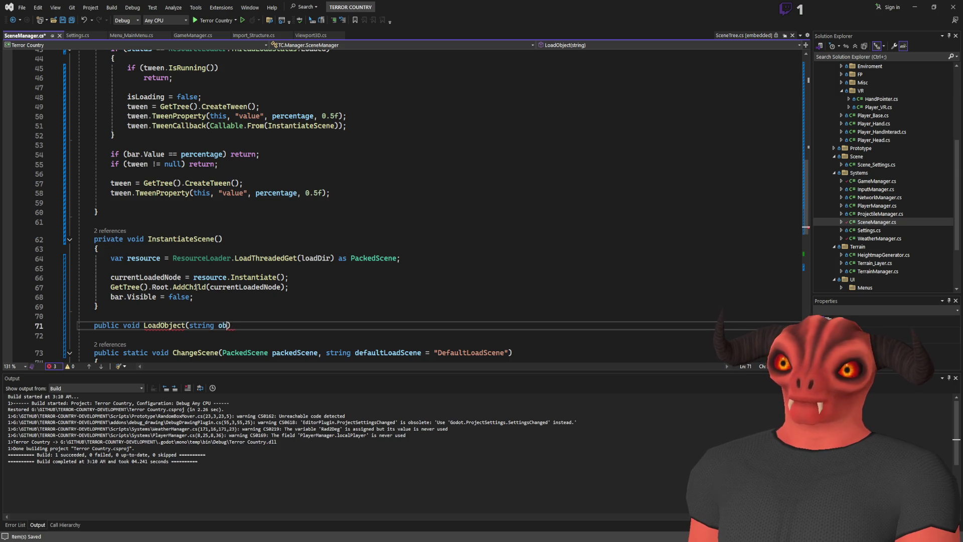
type("ectPat")
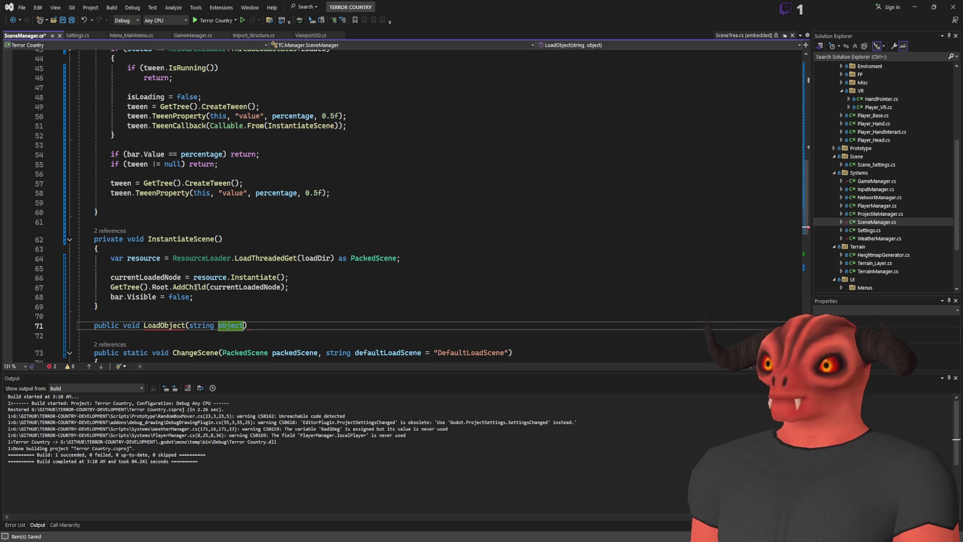
type("h")
key("End")
key("Return")
type("{")
key("Return")
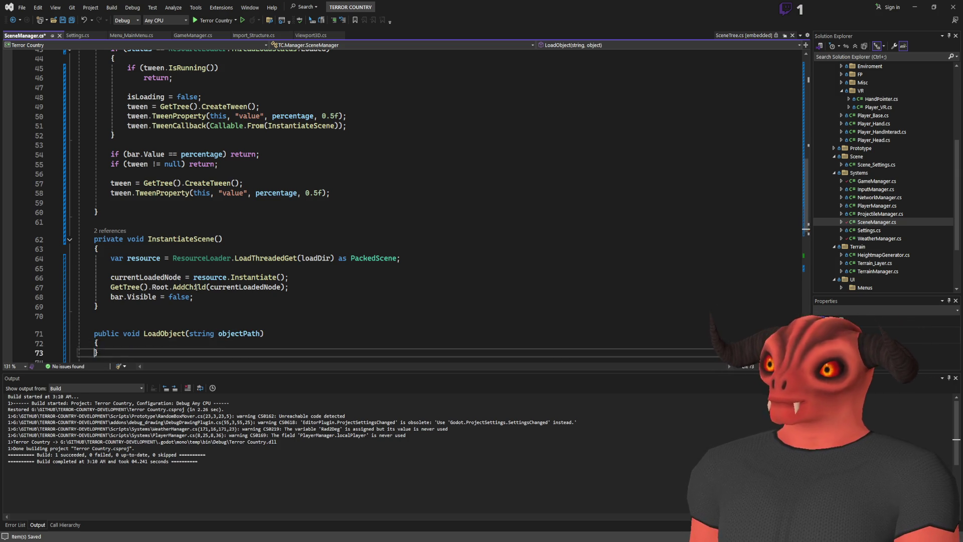
type("if(isl")
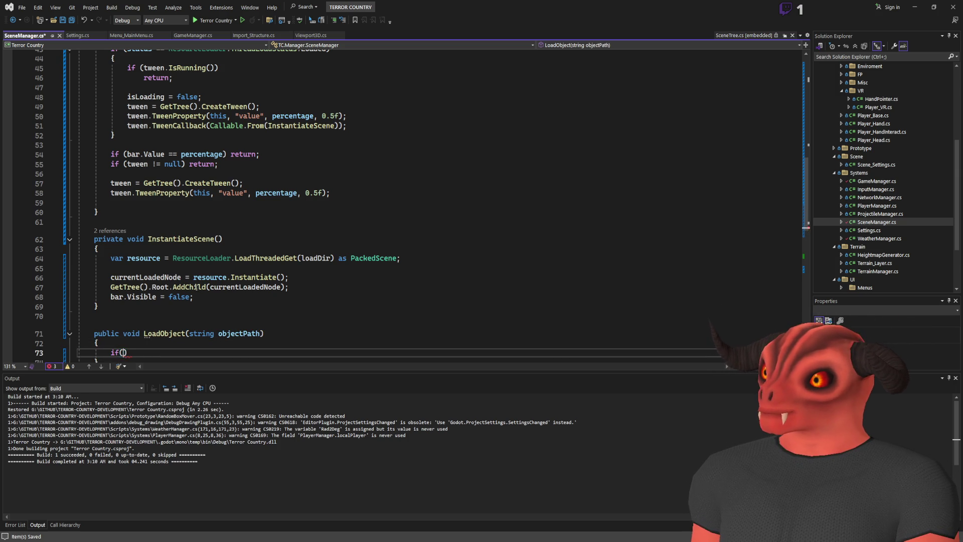
type("oading")
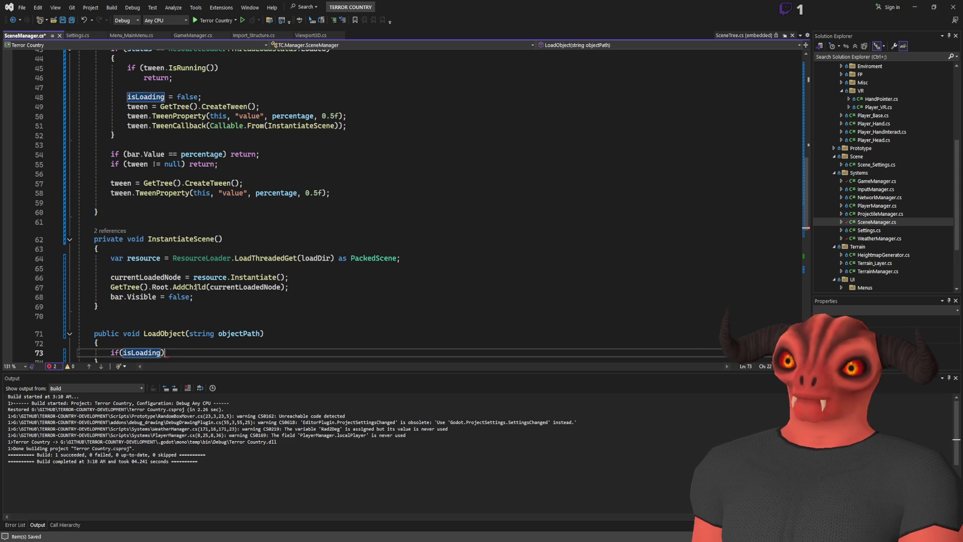
key("End")
key("Return")
type("return;")
key("Return")
key("Return")
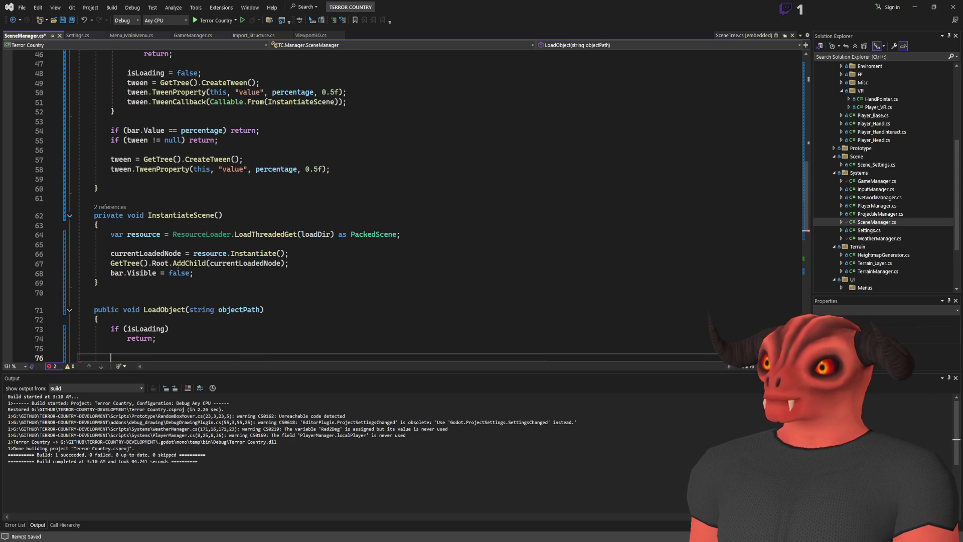
Step: Set loadDir to objectPath and call ResourceLoader.LoadThreadedRequest(loadDir)
scroll(186, 239, "down", 4)
type("loaddir")
type("objectpatjh")
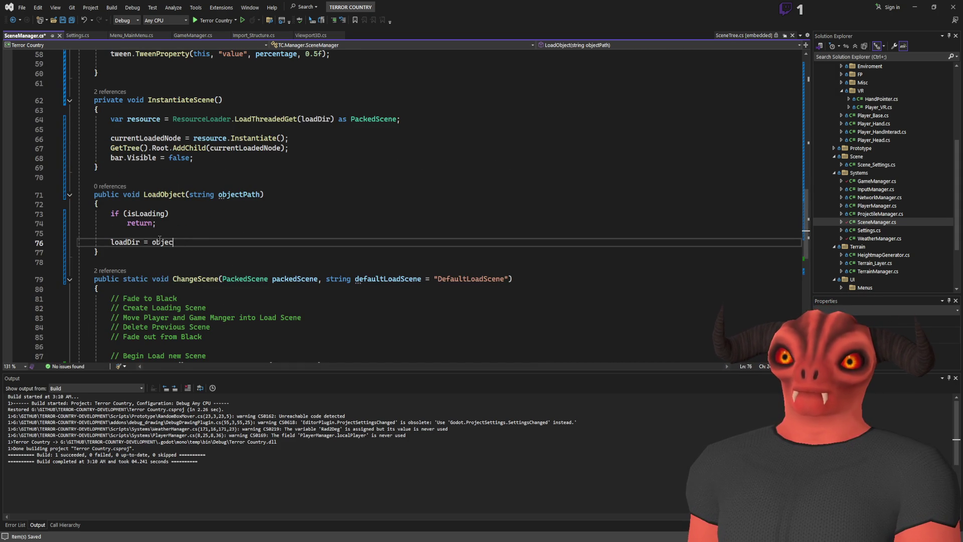
key("BackSpace")
type("h")
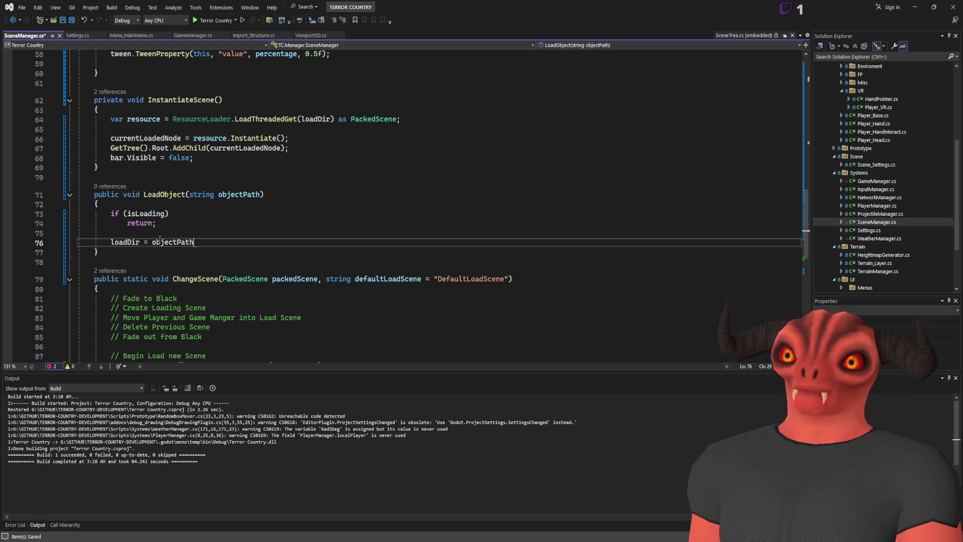
type(";")
key("Return")
type("resour")
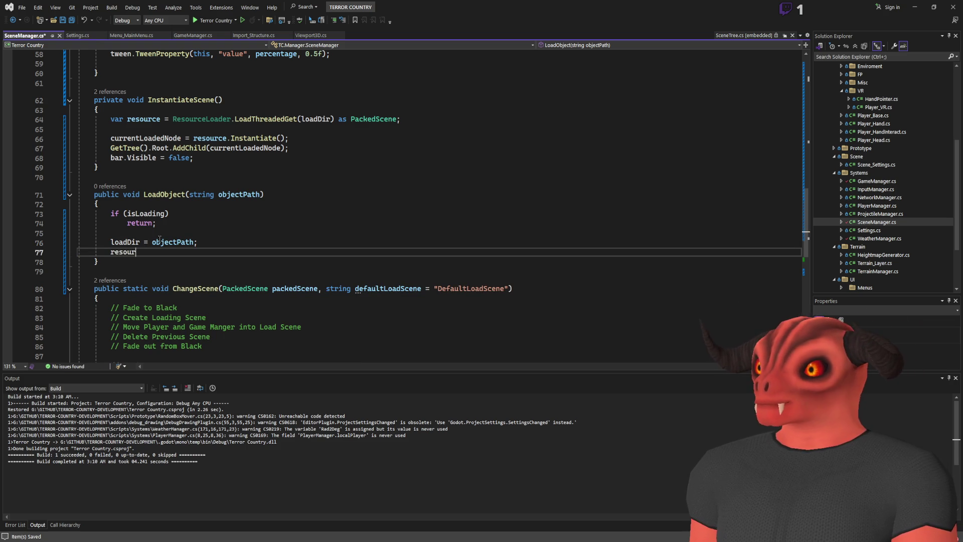
type(".Load(loadDir);")
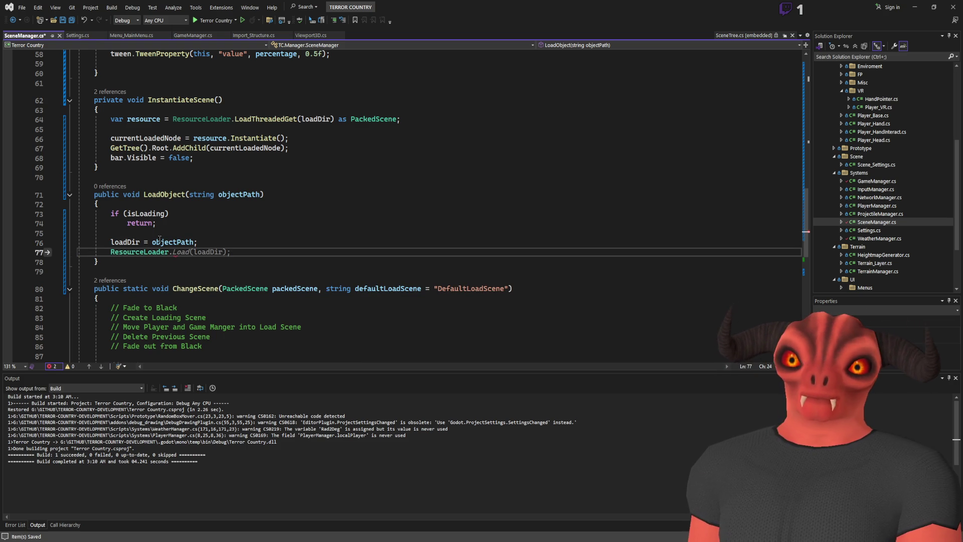
key("BackSpace")
key("BackSpace")
type("loadthreaded")
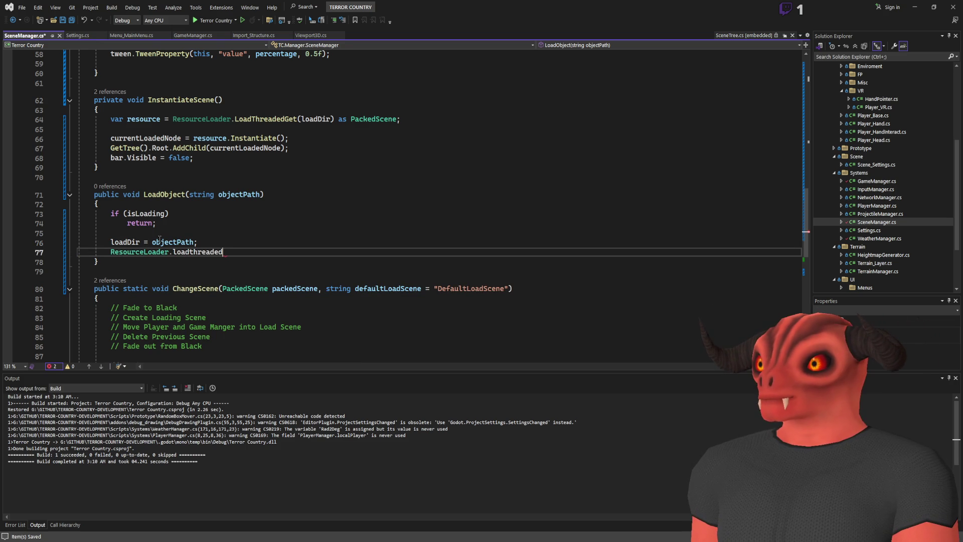
key("Tab")
type("();")
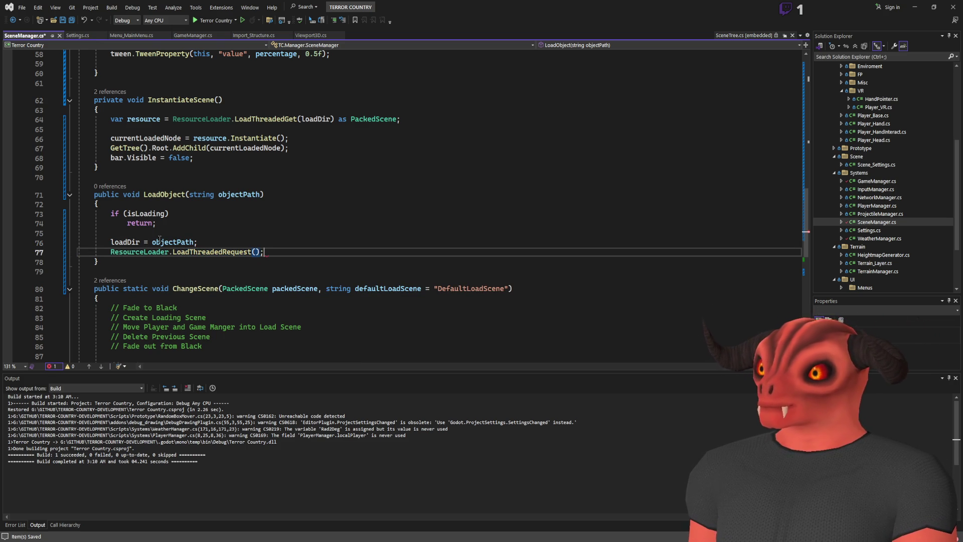
type("loadDir")
key("End")
key("Return")
Step: Make the progress bar visible and reset bar.Value to 0
type("vis")
type("ar.v")
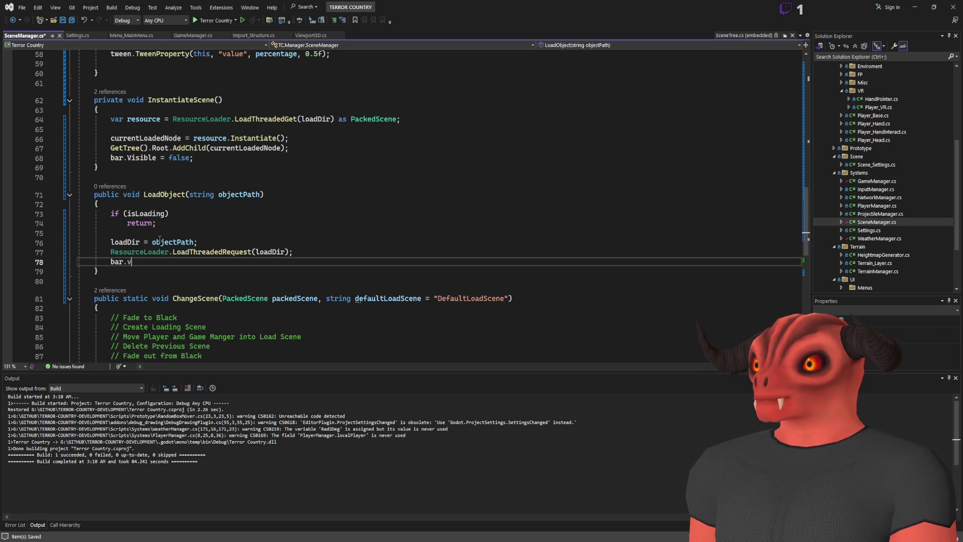
type(" = tru")
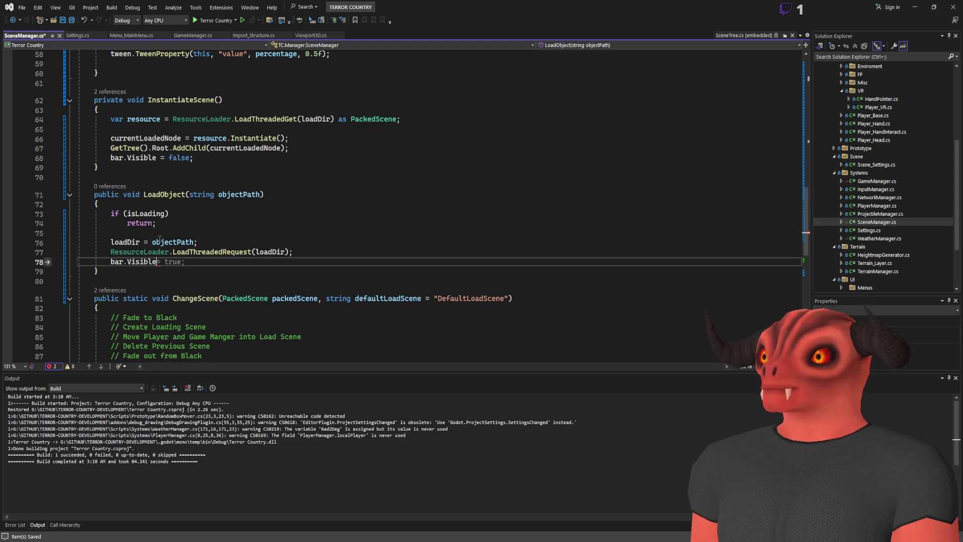
type("el")
key("Return")
type("v")
key("BackSpace")
key("BackSpace")
key("BackSpace")
type(";")
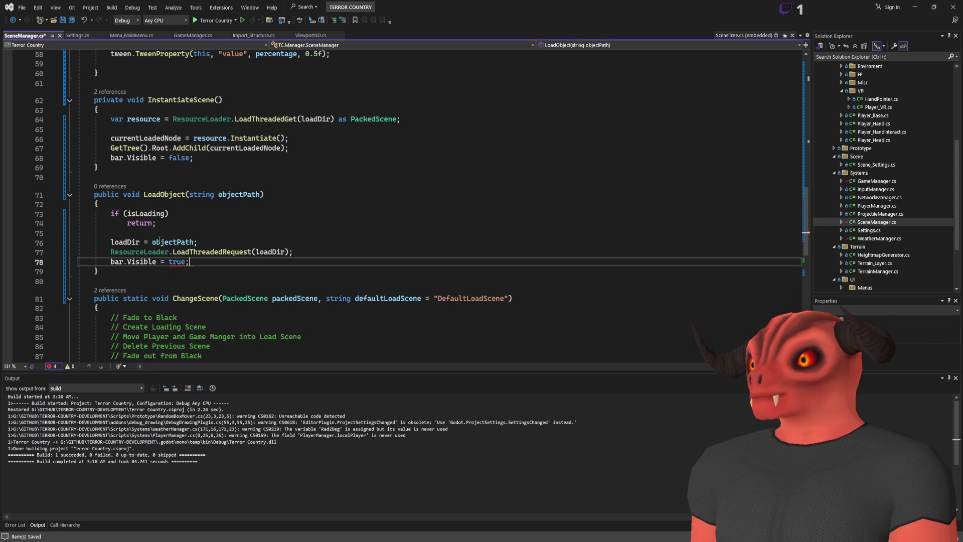
key("Return")
type("bar.Value ")
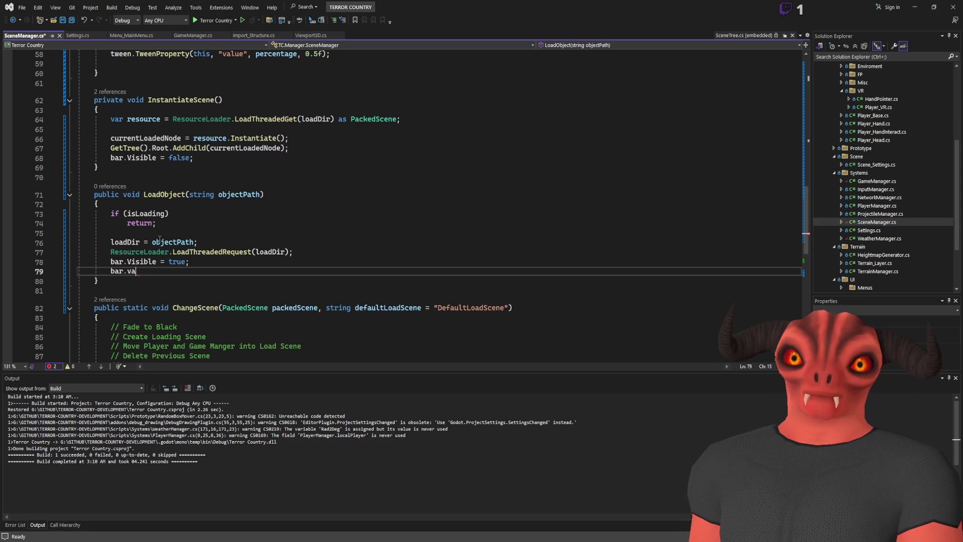
type("= 0;")
key("Return")
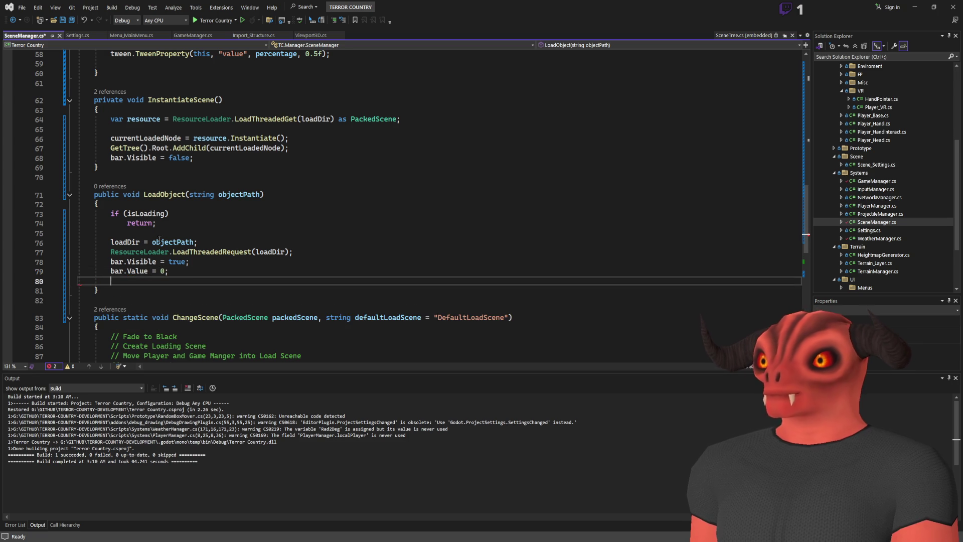
Step: Return if currentLoadedNode == null, otherwise QueueFree it, then go back to Godot
type("if(currentL")
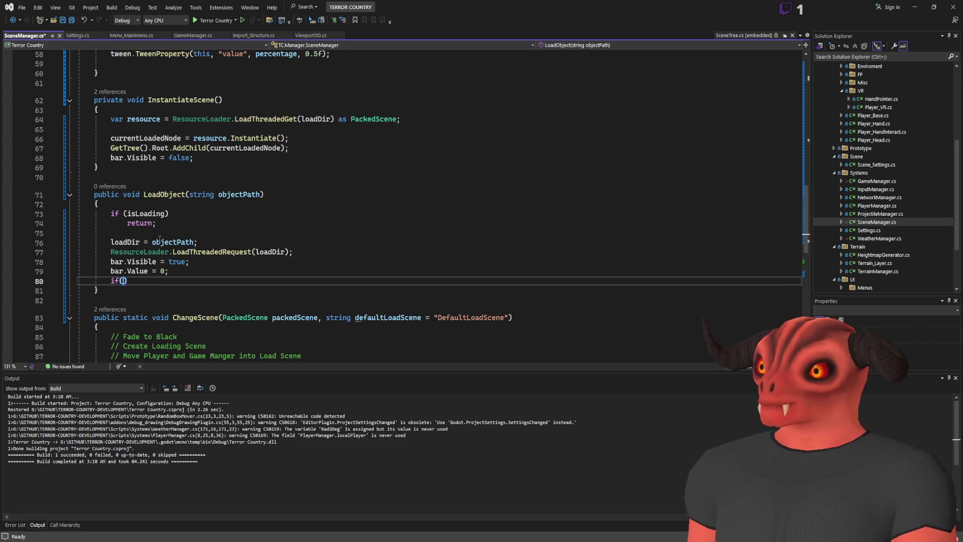
type("oadedNode === ")
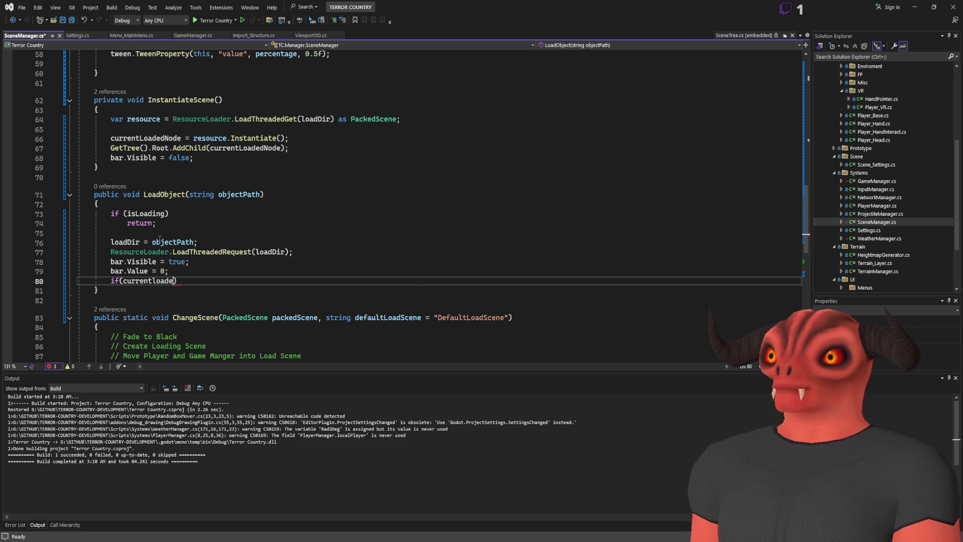
type("null)")
key("Return")
type("return;")
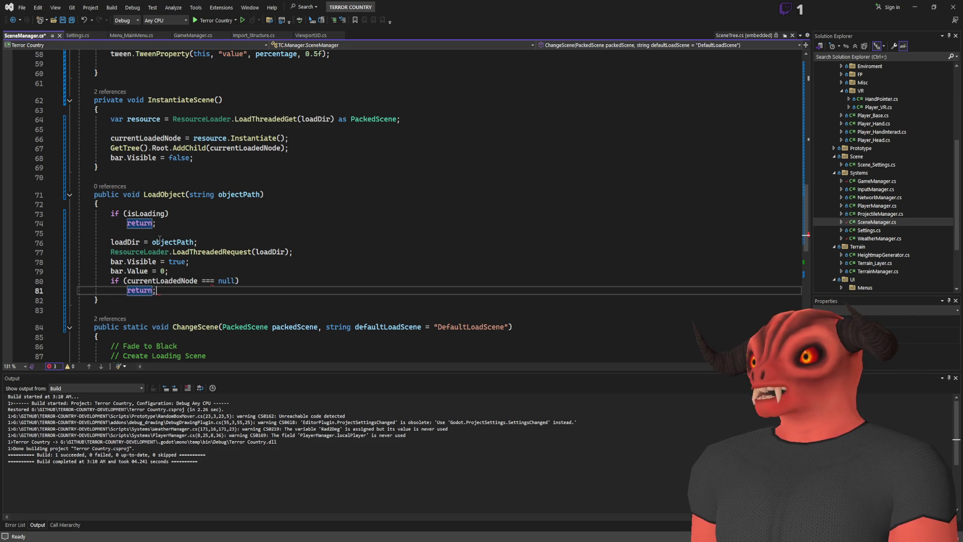
key("Return")
left_click(203, 280)
key("Delete")
left_click(201, 300)
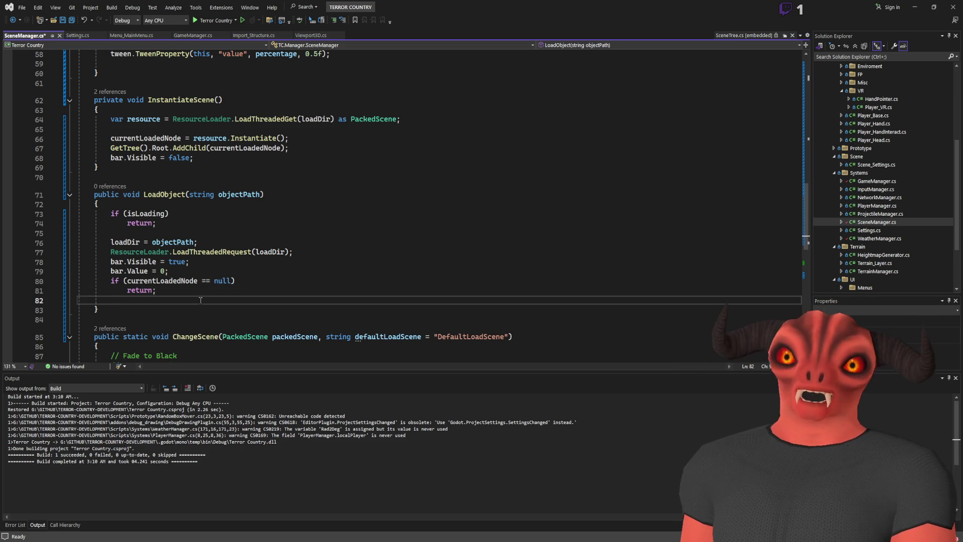
type("currentload")
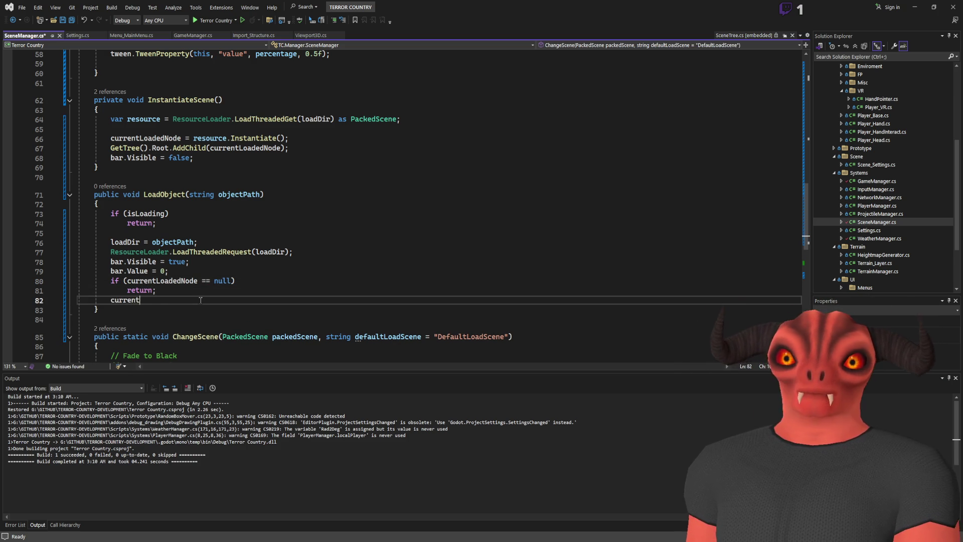
type("edNode.")
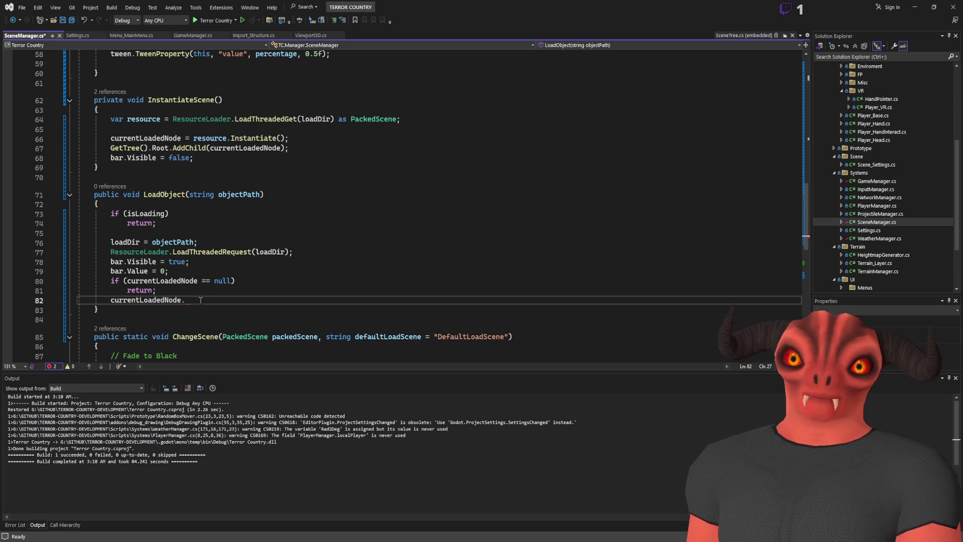
type("QueueFree();")
key("Return")
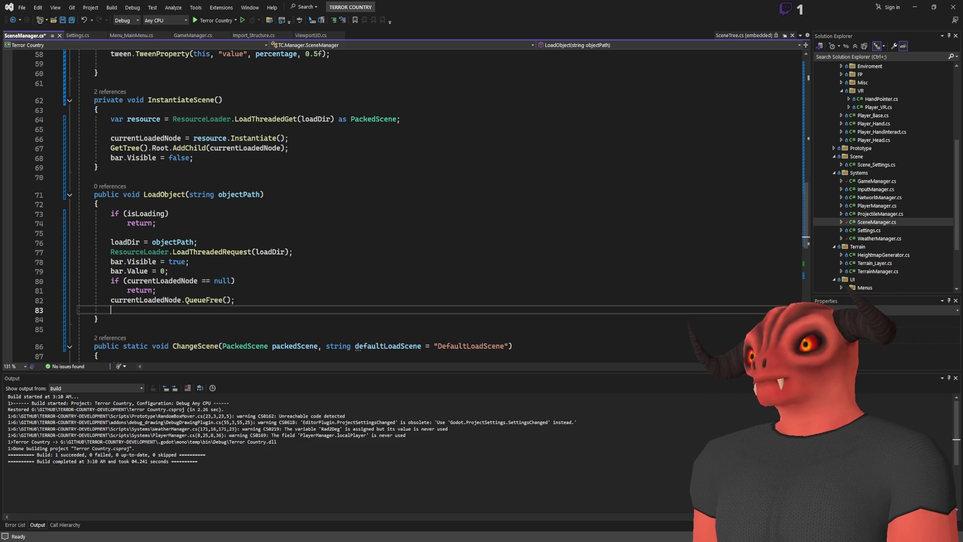
key("alt+Tab")
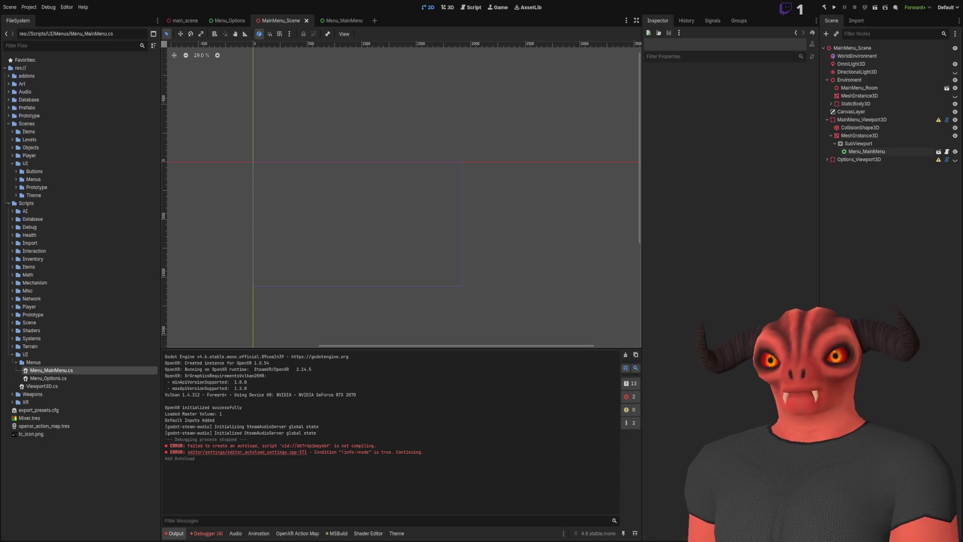
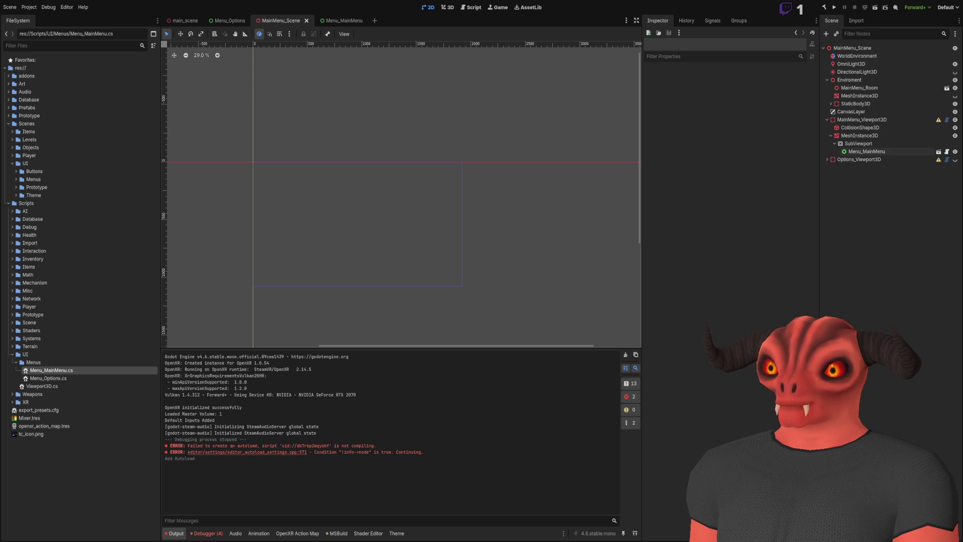
Step: Add an isLoading = true; line below bar.Visible = true in LoadObject, checking Godot in between
key("alt+Tab")
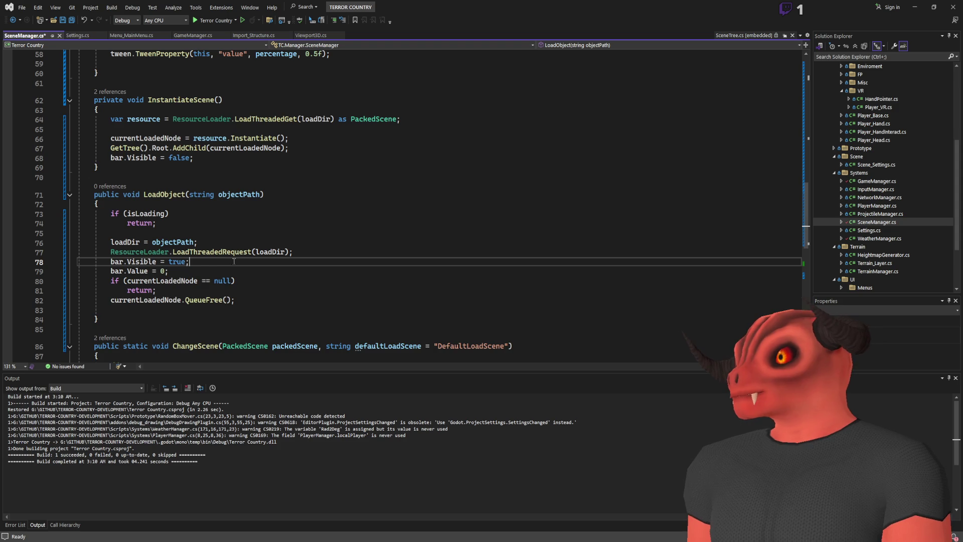
key("Return")
type("isLoading = true;")
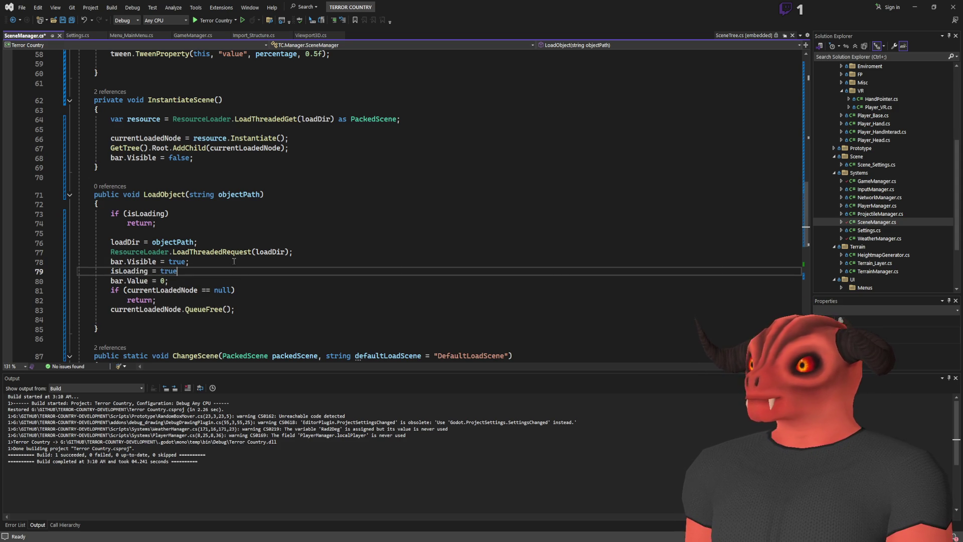
key("alt+Tab")
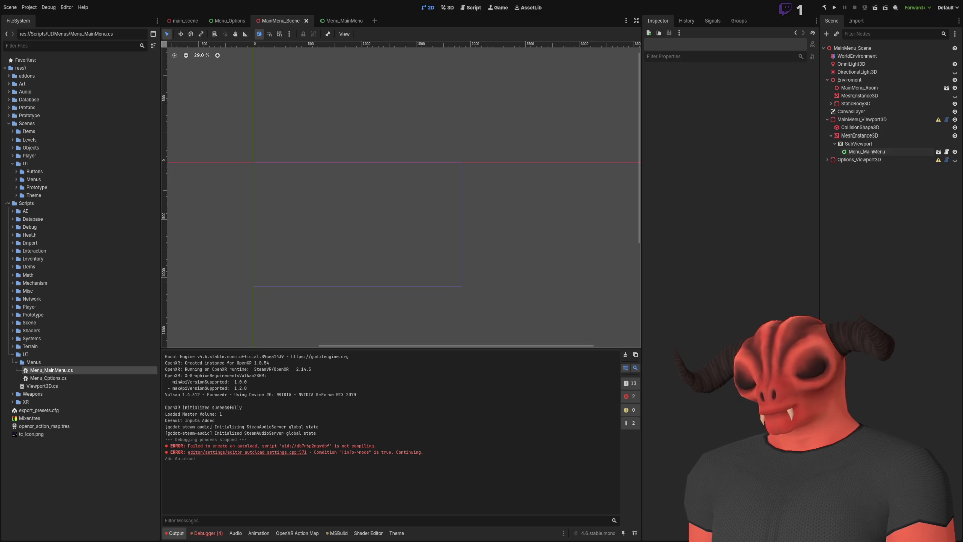
key("alt+Tab")
Step: Insert isLoading = true; right after bar.Value = 0 in LoadObject, briefly deleting and restoring it
left_click(207, 275)
key("Return")
type("isLoading = true;")
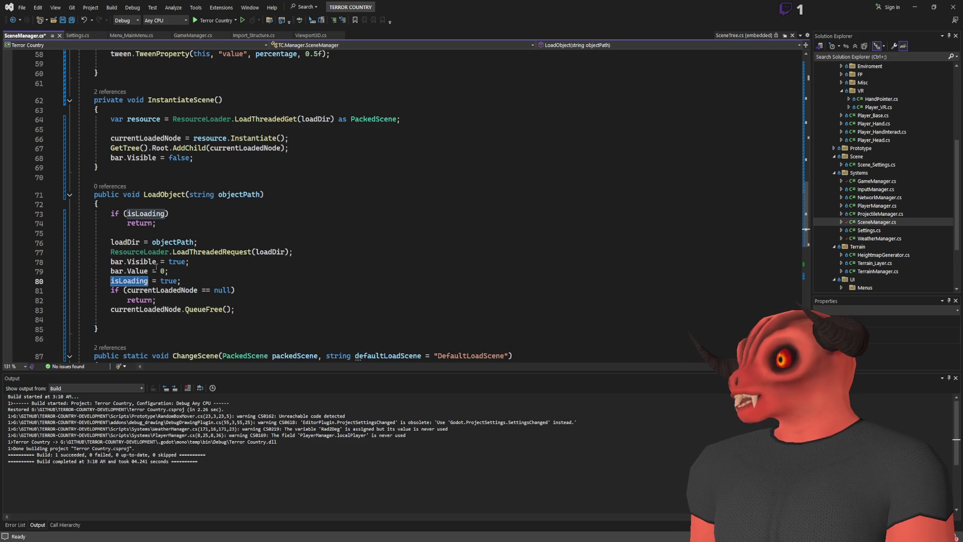
left_click(129, 281)
triple_click(99, 281)
key("BackSpace")
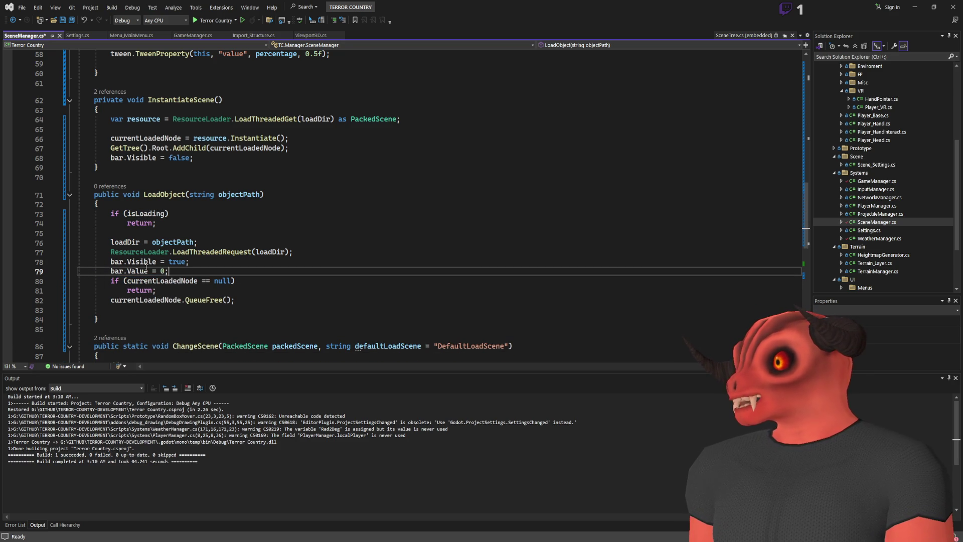
key("ctrl+z")
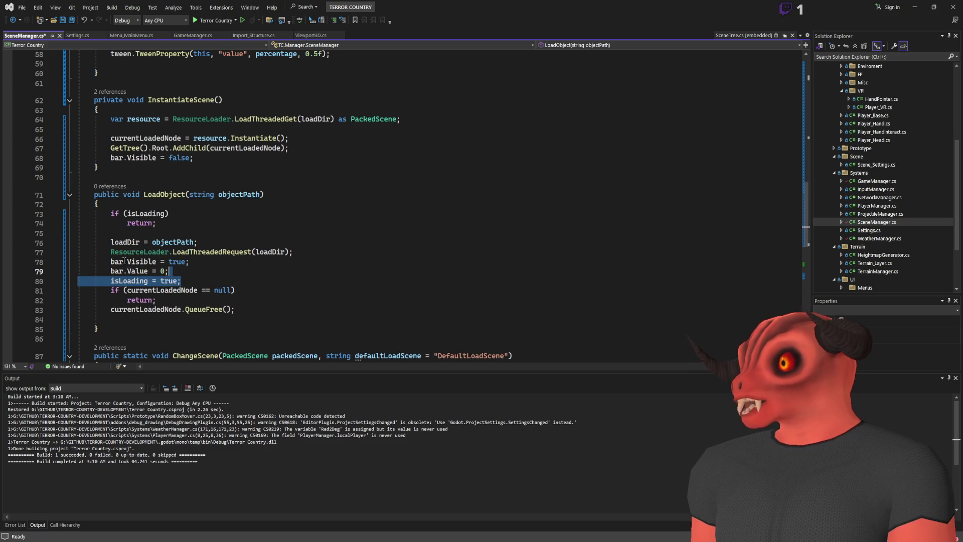
key("alt+Tab")
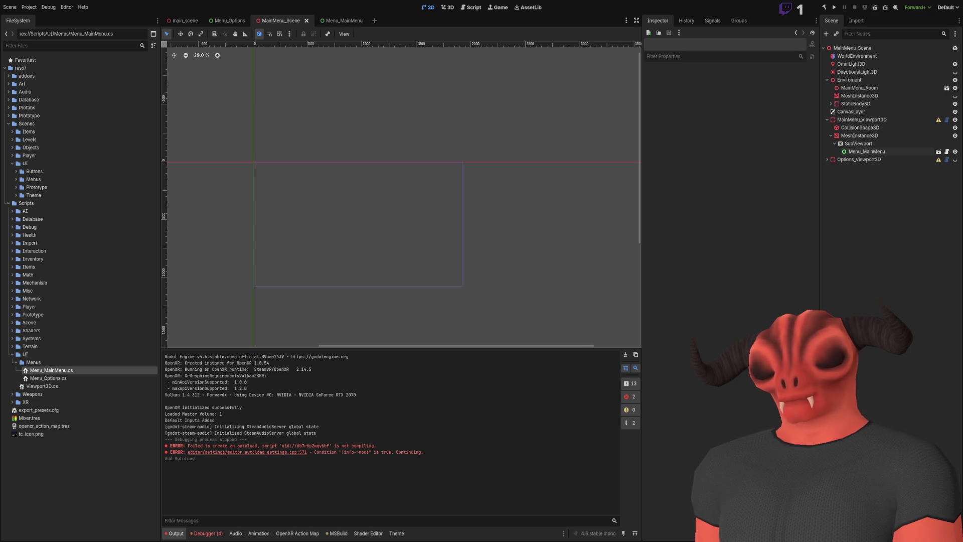
key("alt+Tab")
Step: Add an Instance.LoadObject() call under the Begin Load comment in ChangeScene
scroll(285, 228, "down", 5)
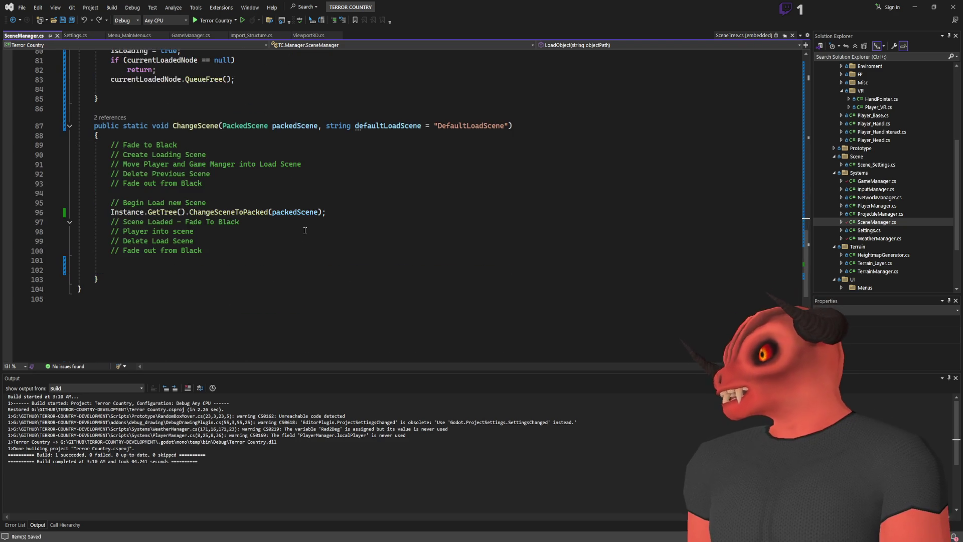
scroll(285, 228, "up", 4)
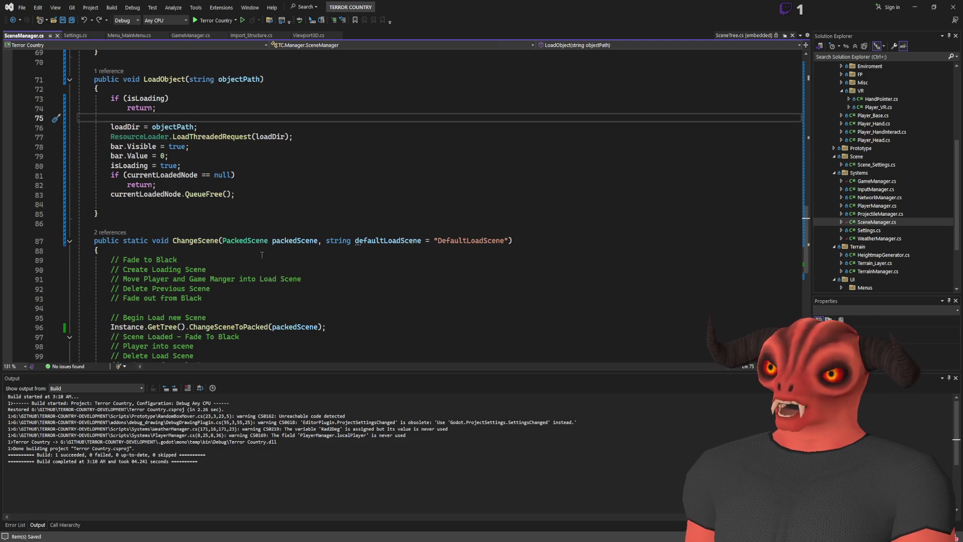
left_click(371, 318)
key("Return")
type("Scen")
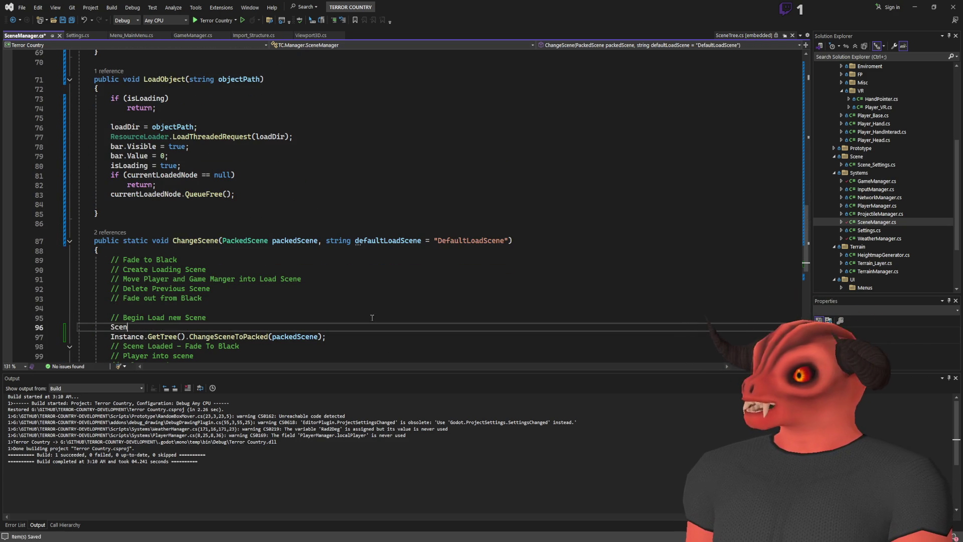
type("eMan")
key("BackSpace")
key("BackSpace")
key("BackSpace")
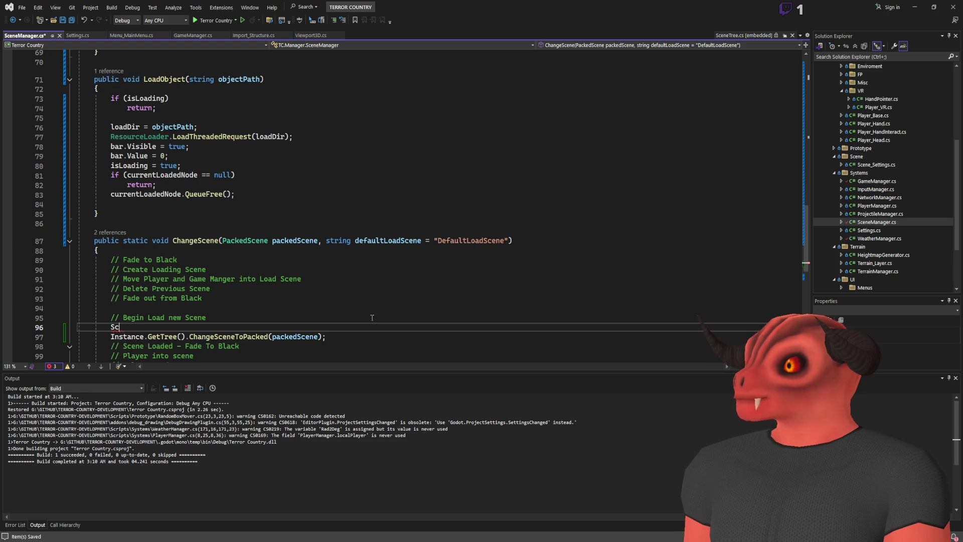
scroll(505, 186, "up", 8)
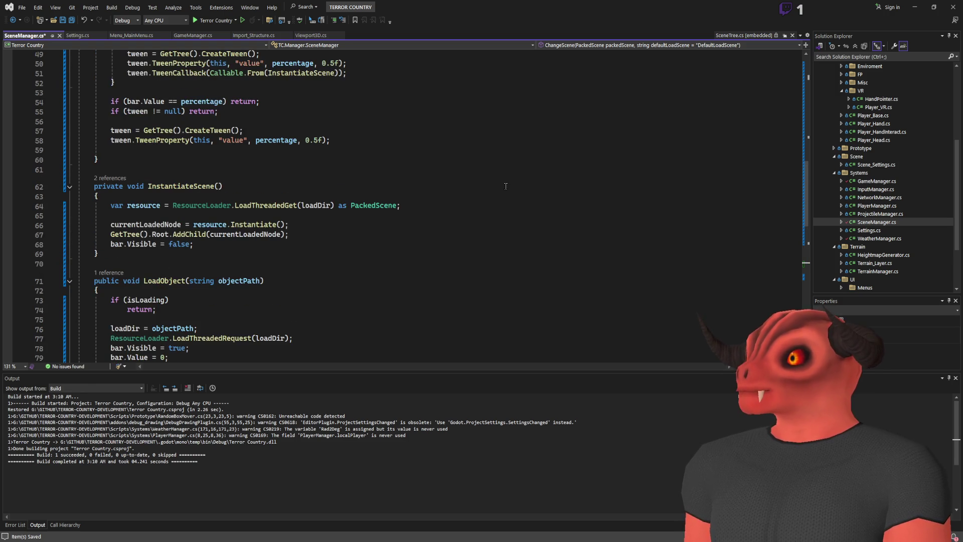
type("instance")
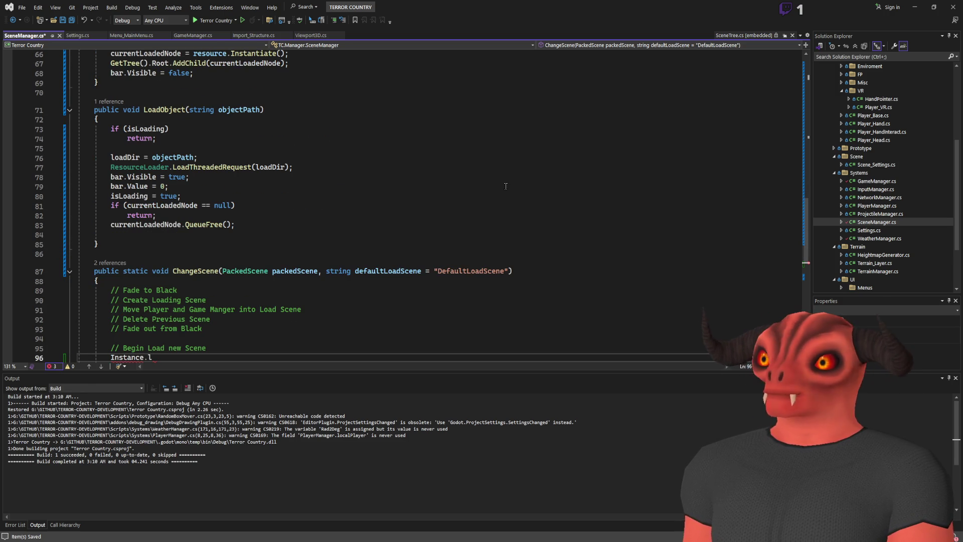
type("oadob(")
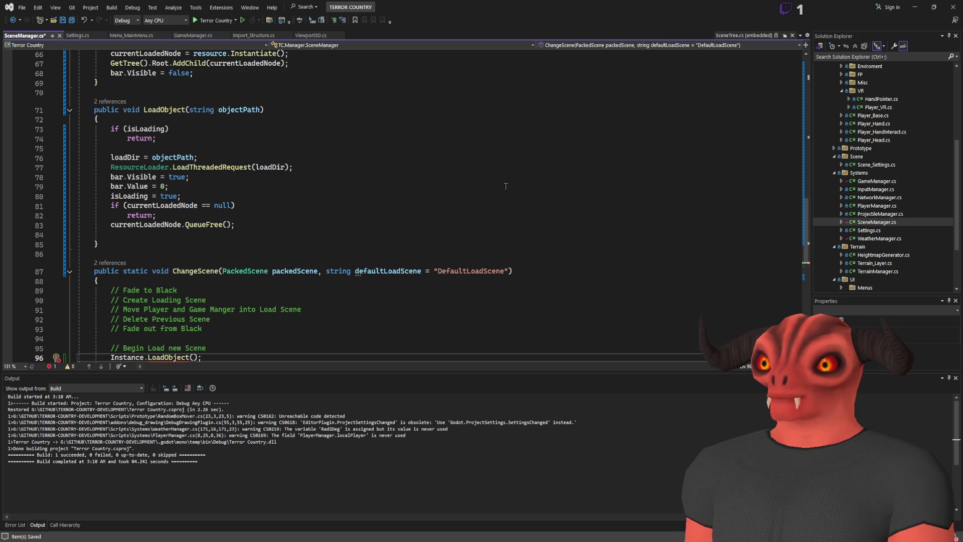
scroll(505, 186, "down", 3)
Step: Change ChangeScene's parameter to string sceneDirectory and pass it into the LoadObject call
double_click(246, 186)
type("string")
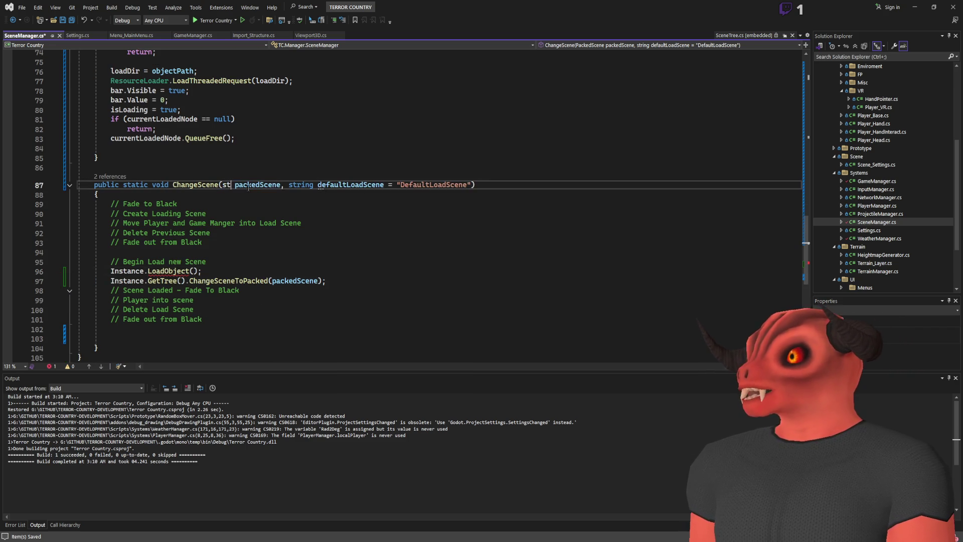
double_click(262, 188)
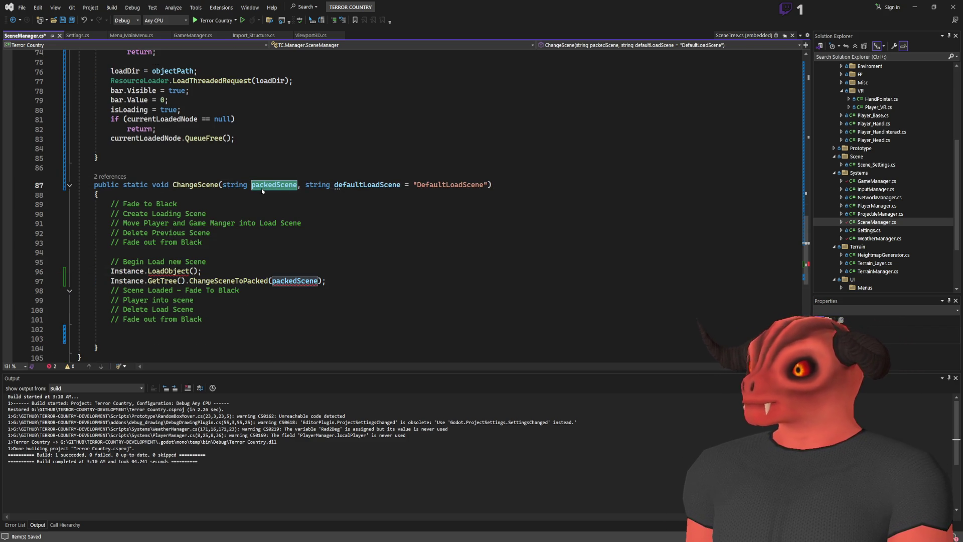
type("sceneDirectory")
double_click(266, 186)
key("ctrl+c")
left_click(193, 271)
key("ctrl+v")
Step: Comment out the ChangeSceneToPacked line and save SceneManager.cs
left_click(111, 280)
type("//")
key("ctrl+s")
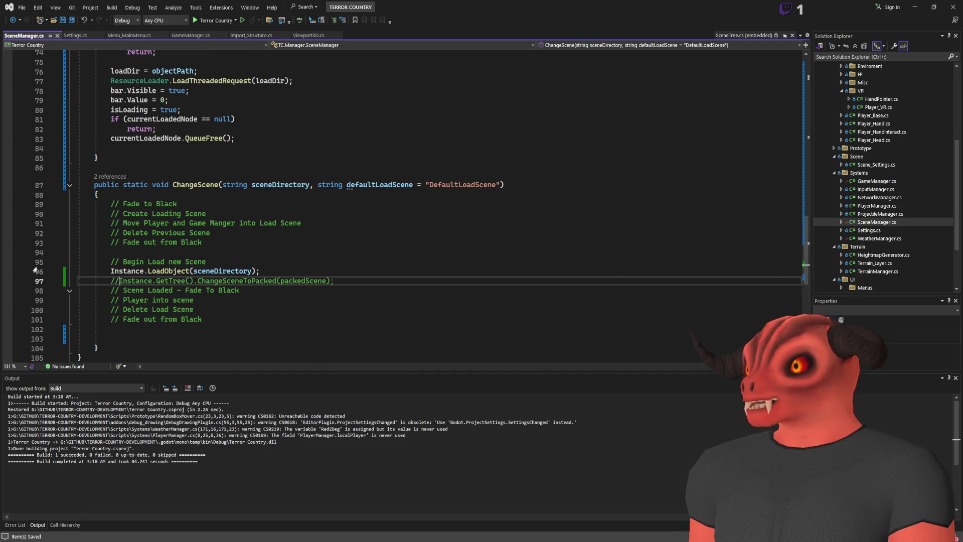
key("alt+Tab")
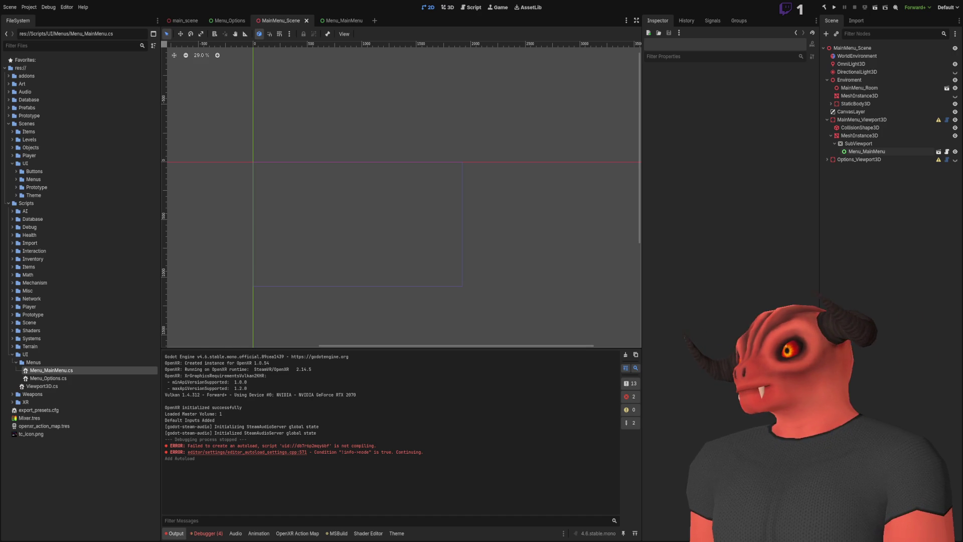
Step: Try null-conditional bar? accesses on LoadObject's bar.Visible and bar.Value lines
key("alt+Tab")
left_click(373, 281)
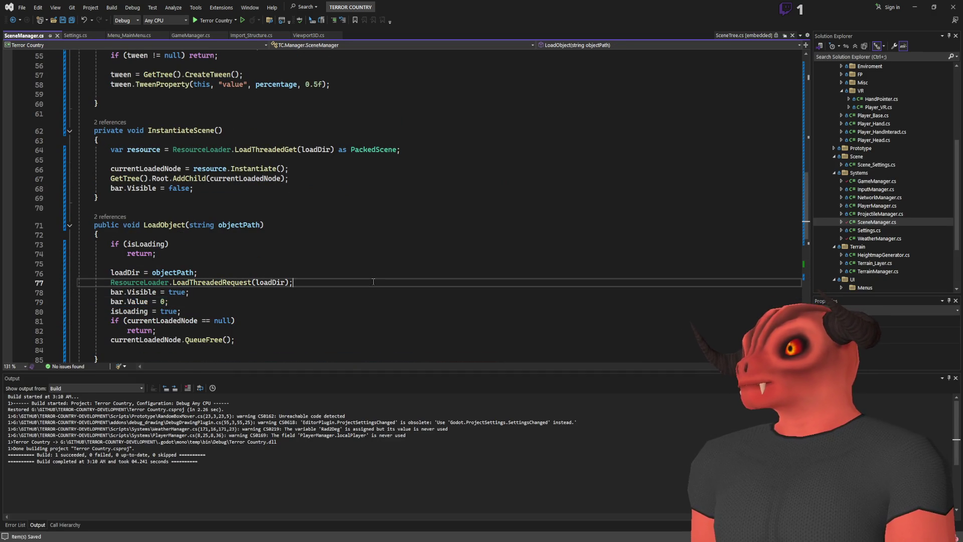
key("Return")
type("if(bar")
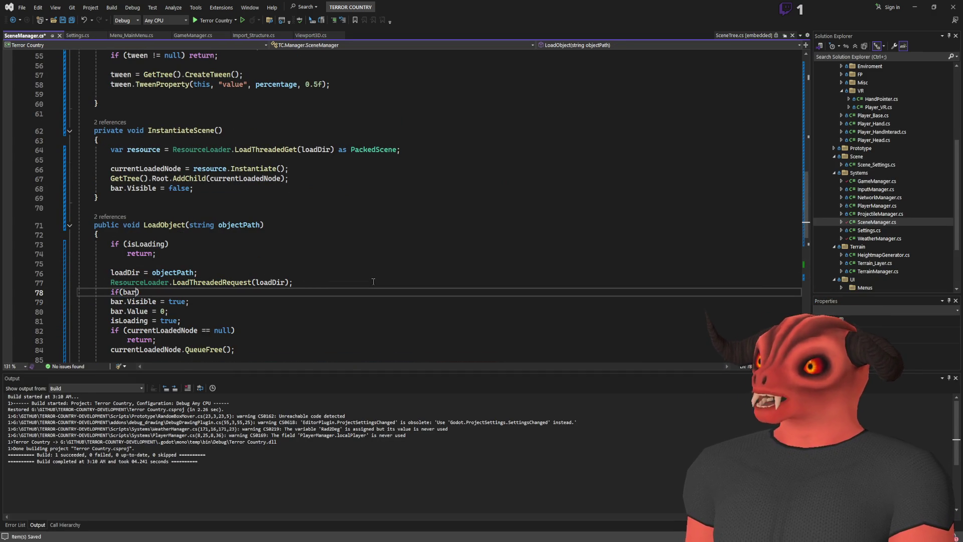
key("BackSpace")
key("BackSpace")
key("BackSpace")
key("Down")
type("?")
key("Down")
key("Left")
type("?")
left_click(339, 288)
key("BackSpace")
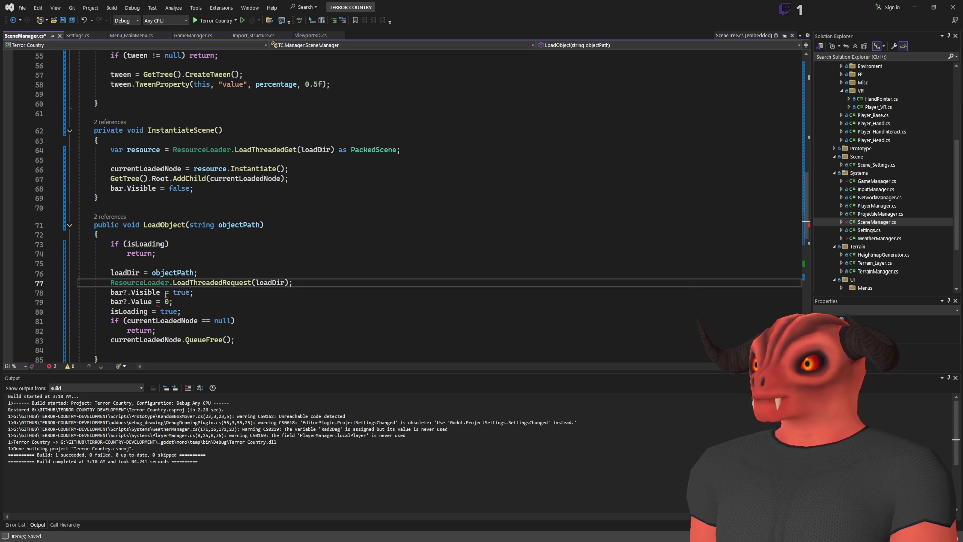
Step: Wrap LoadObject's bar.Visible and bar.Value lines in an if (bar != null) block and save
scroll(166, 294, "down", 2)
key("Return")
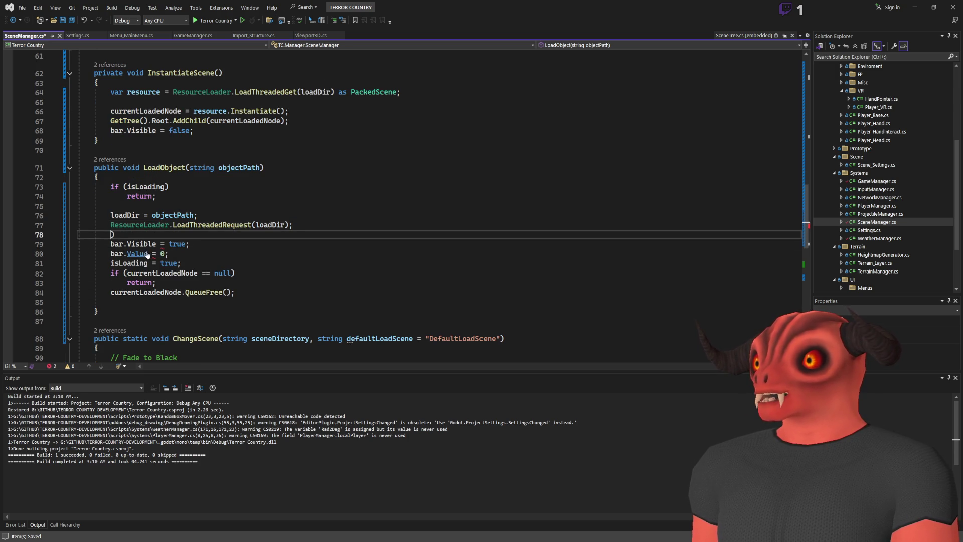
type("if(bar")
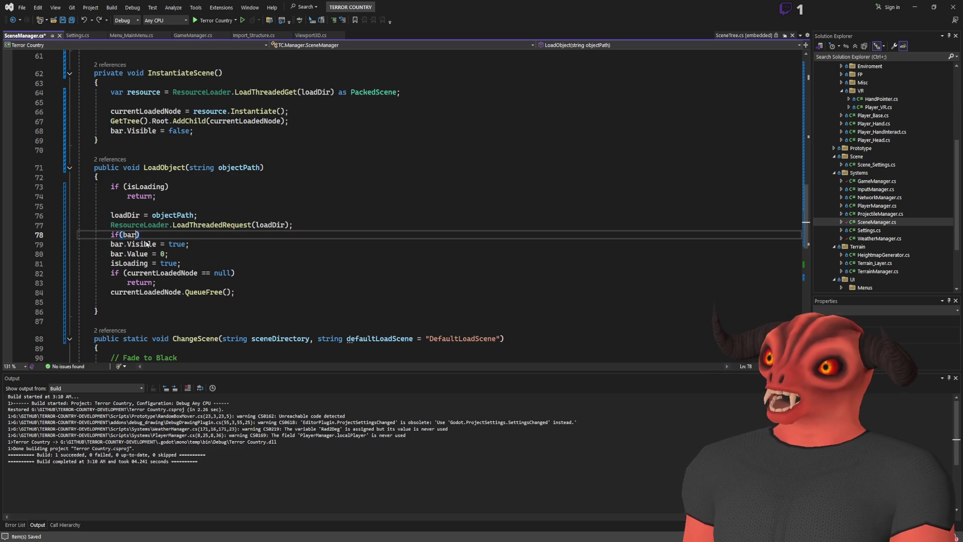
type(" != null")
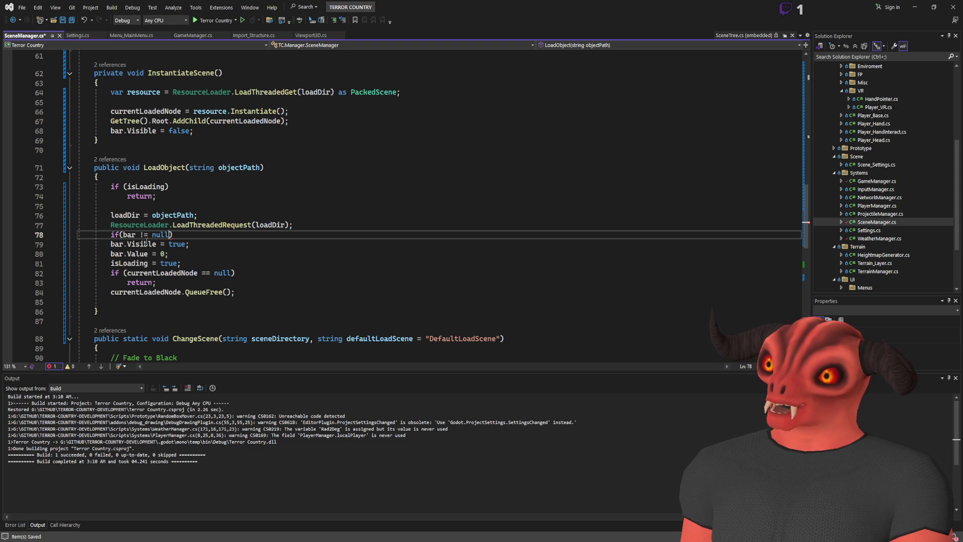
key("Return")
type("{")
key("Return")
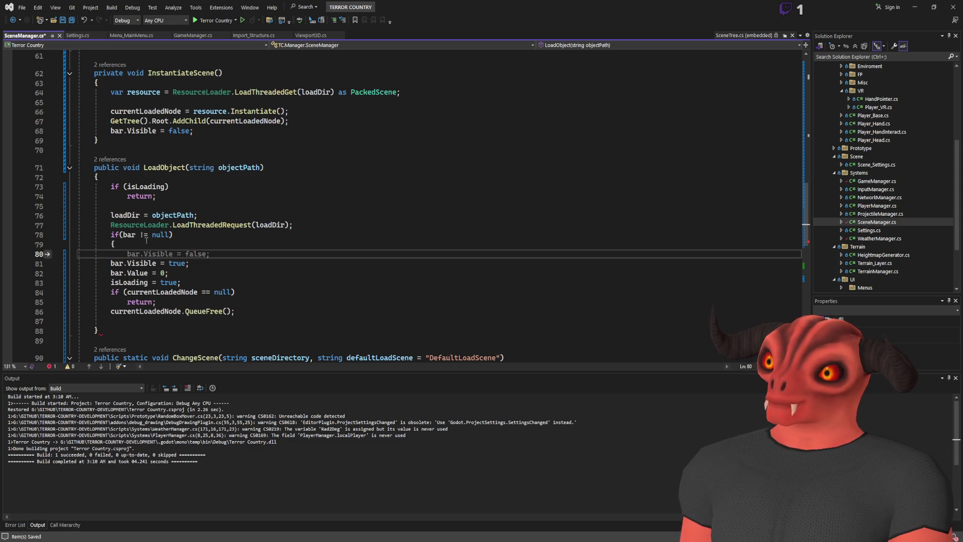
left_click(194, 274)
key("Return")
type("}")
key("Up")
key("Up")
key("Up")
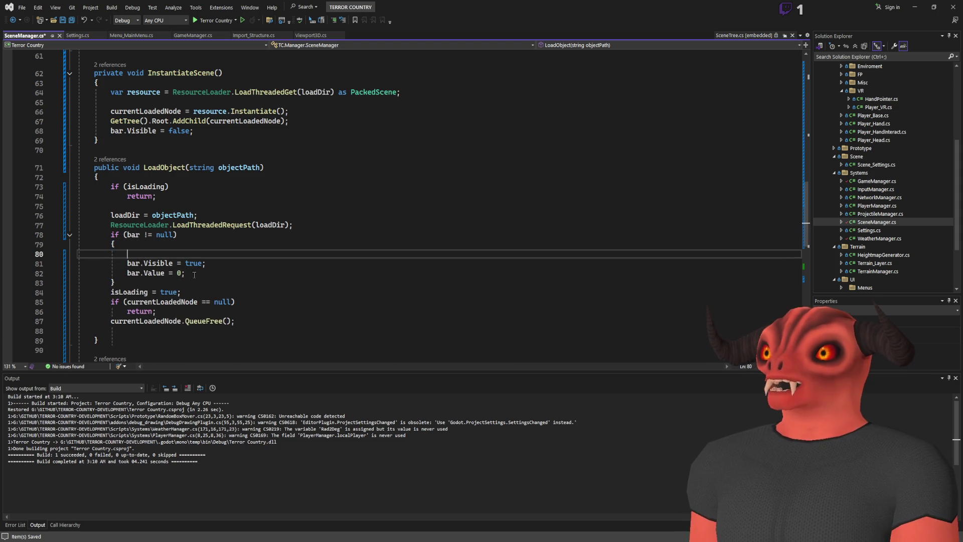
key("Delete")
key("ctrl+s")
Step: Guard bar.Visible = false in InstantiateScene with an indented if (bar != null) check and save
scroll(200, 241, "up", 3)
left_click(334, 200)
key("Down")
key("Return")
type("if(bar != null)")
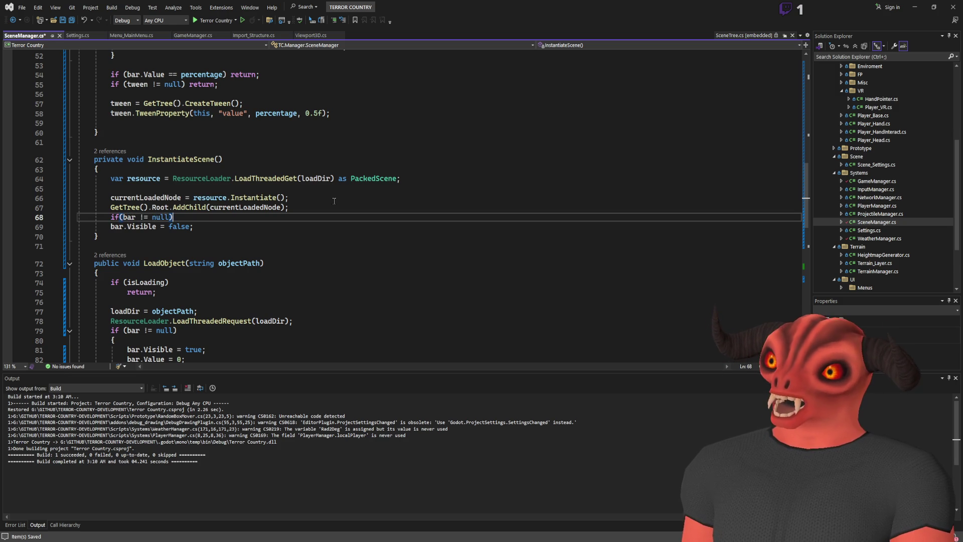
key("Down")
key("Home")
key("Tab")
key("ctrl+s")
mouse_move(78, 217)
left_mouse_down()
mouse_move(184, 253)
mouse_move(96, 273)
left_mouse_up()
scroll(98, 217, "up", 3)
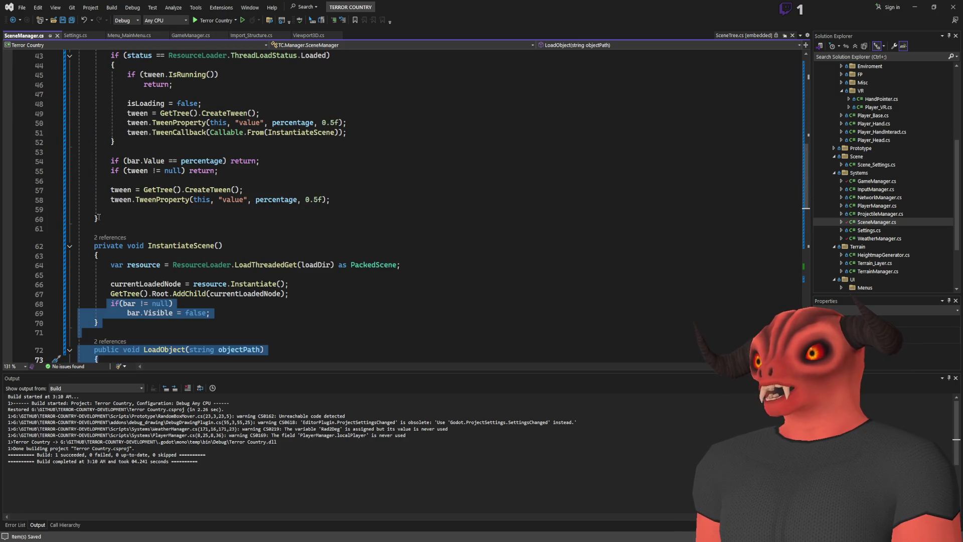
left_click(132, 167)
scroll(131, 167, "up", 4)
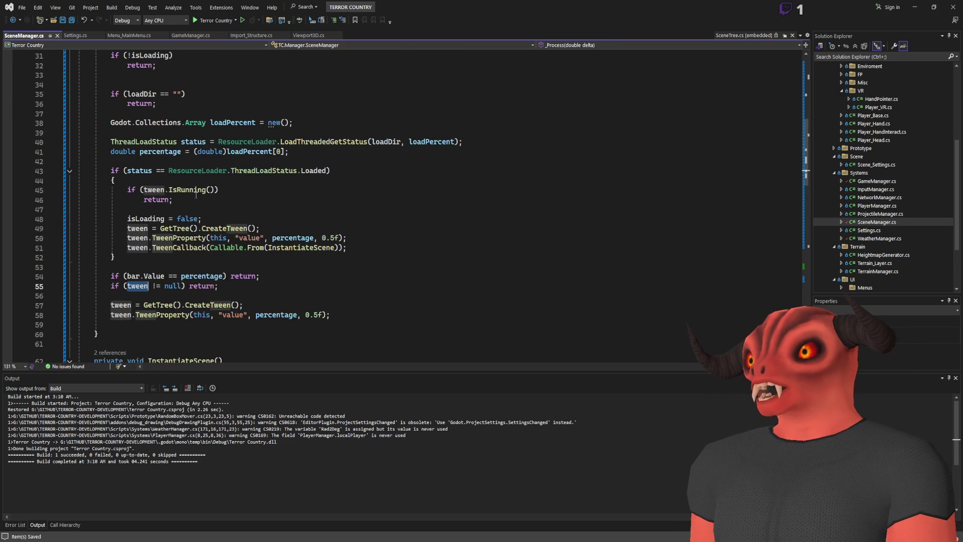
left_click(135, 271)
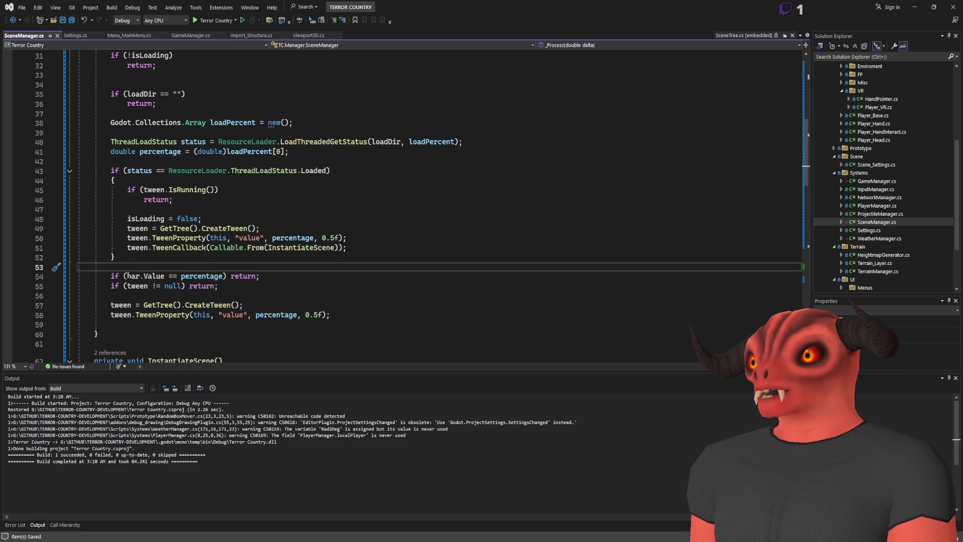
double_click(213, 276)
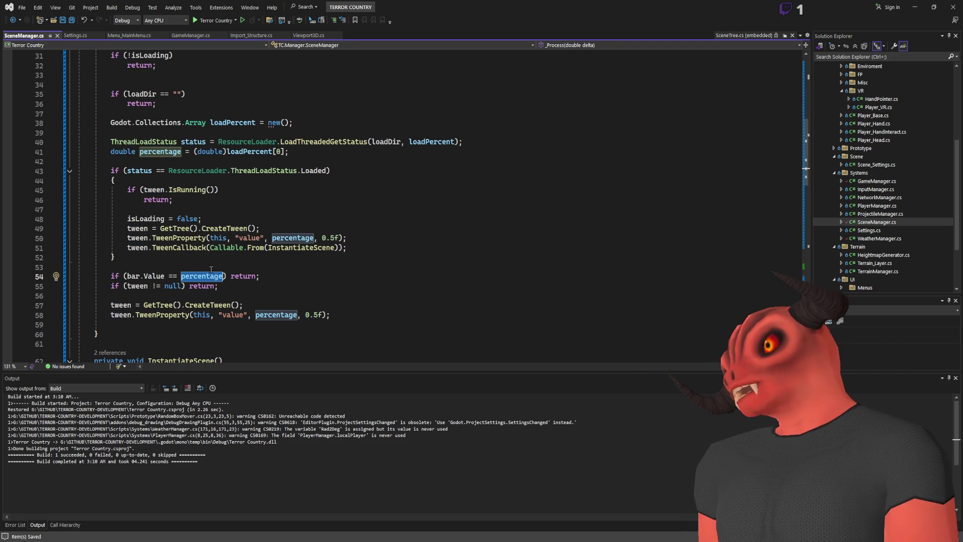
double_click(238, 276)
scroll(145, 99, "up", 2)
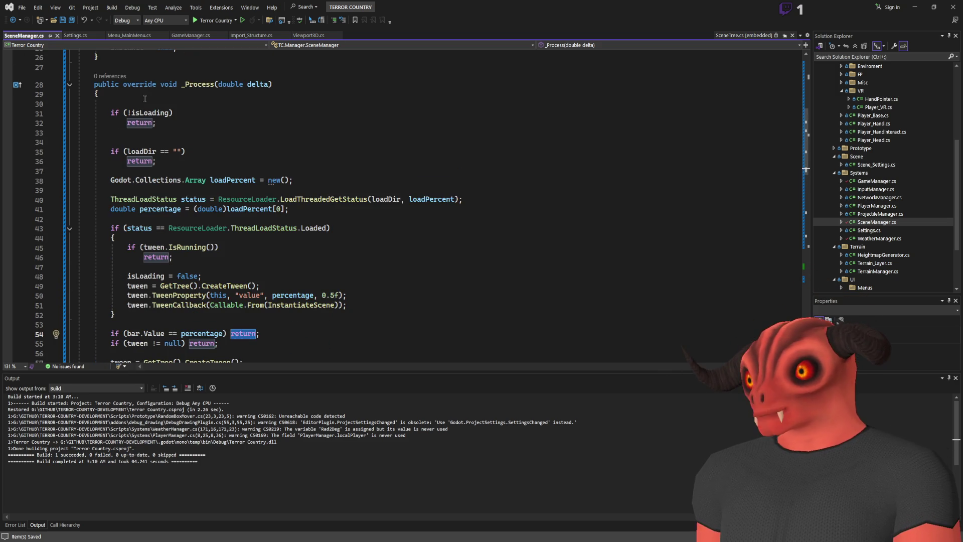
scroll(169, 93, "down", 4)
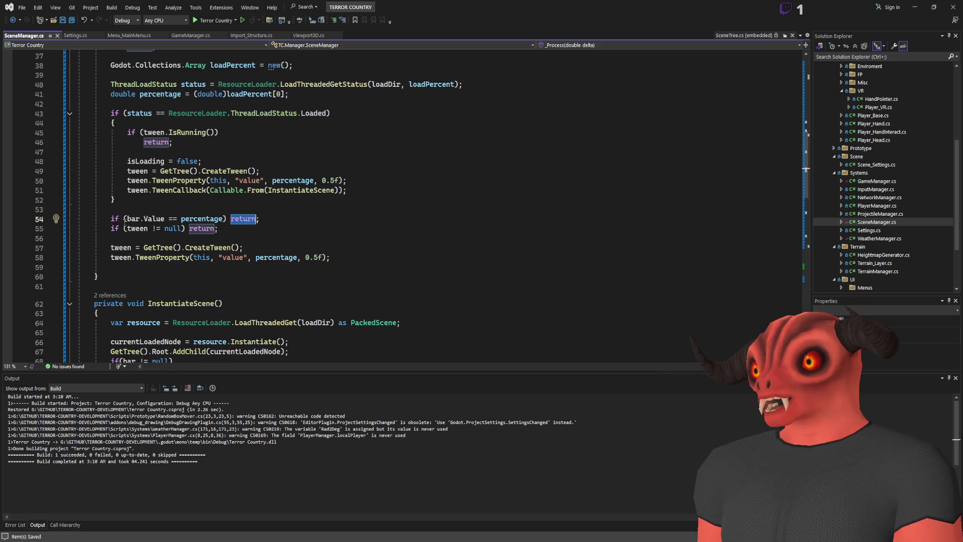
left_click(257, 222)
left_click(257, 222)
key("ctrl+Left")
key("ctrl+Left")
key("ctrl+Left")
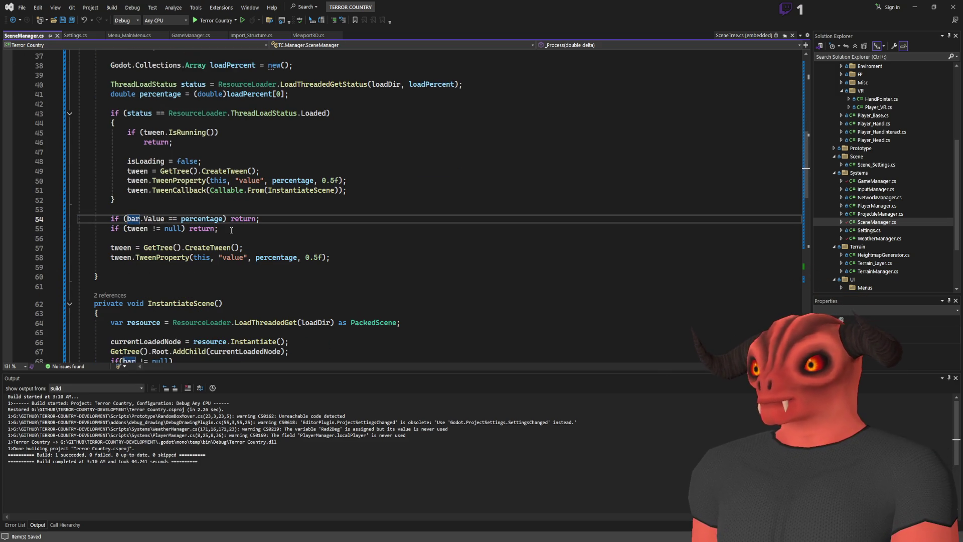
type("bar")
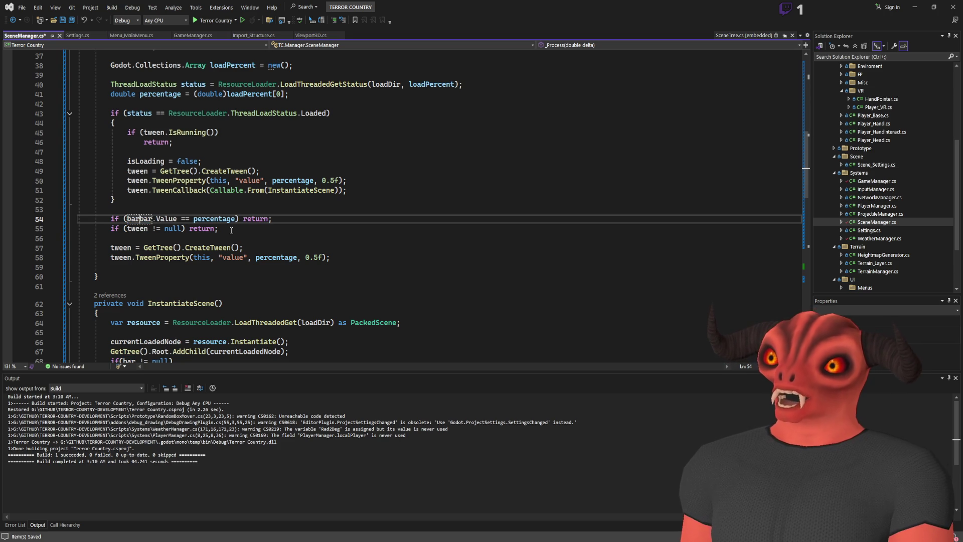
key("ctrl+z")
key("alt+Tab")
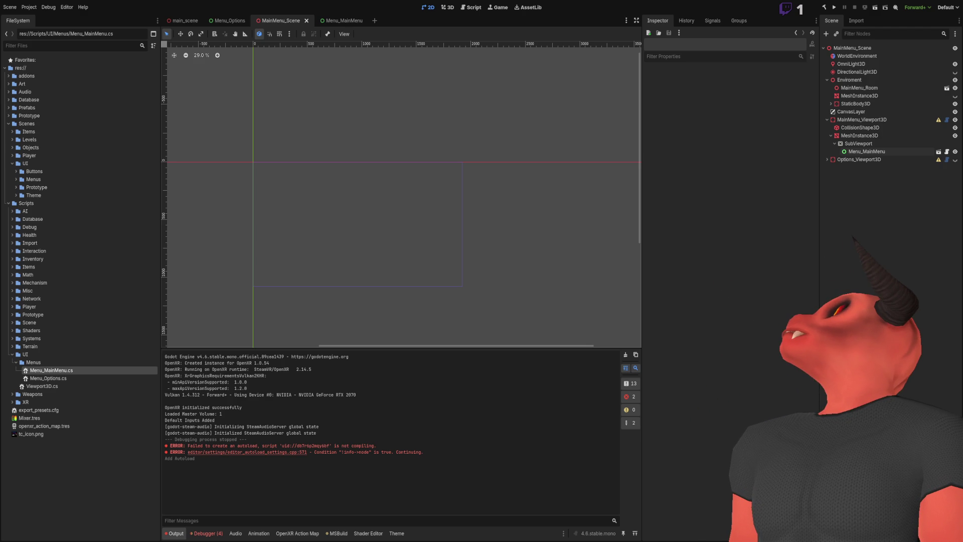
Step: Bring Visual Studio forward showing SceneManager.cs and its successful build output
key("alt+Tab")
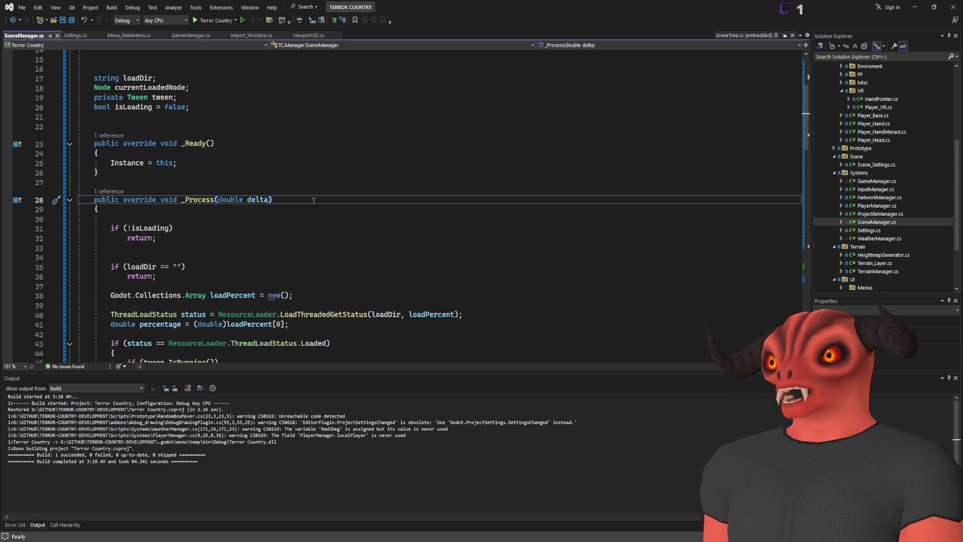
Step: Delete the empty line after the isLoading return check in _Process and save SceneManager.cs
key("alt+Tab")
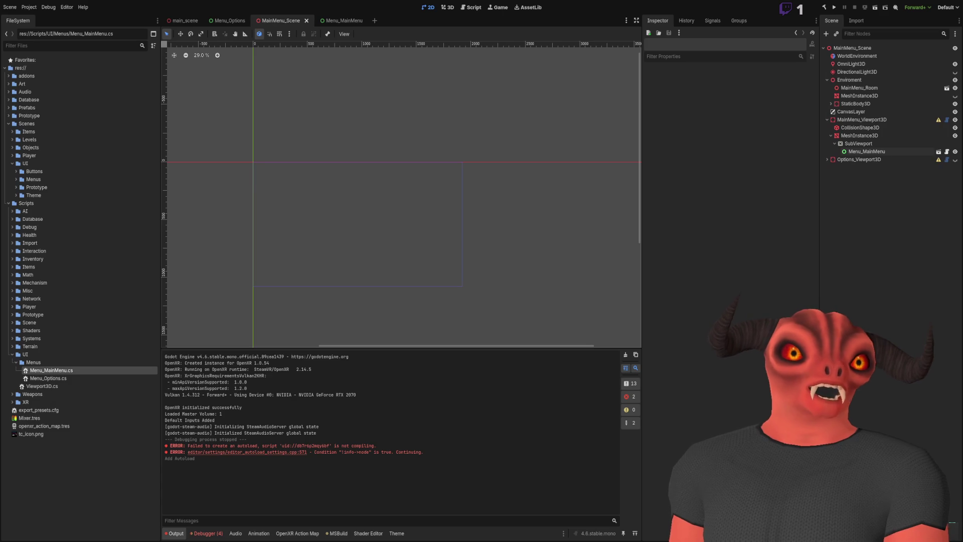
key("alt+Tab")
left_click(277, 210)
left_click(275, 229)
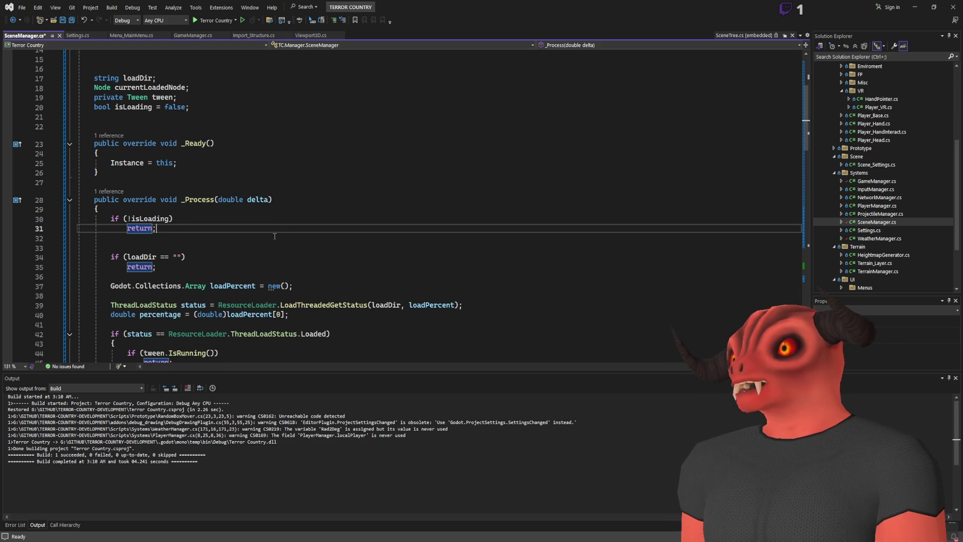
key("Delete")
key("ctrl+s")
left_click(273, 237)
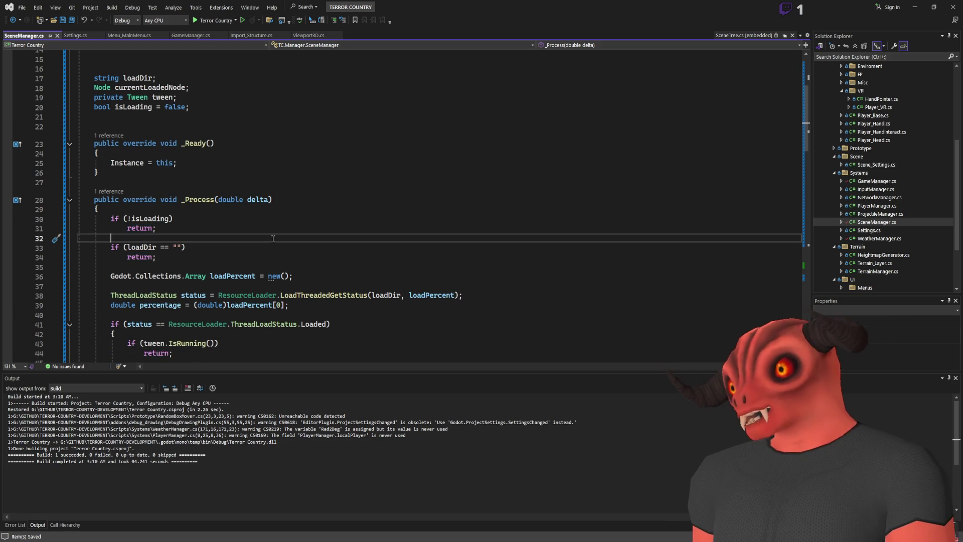
Step: Scroll through SceneManager.cs to review the bar null checks
scroll(619, 266, "down", 3)
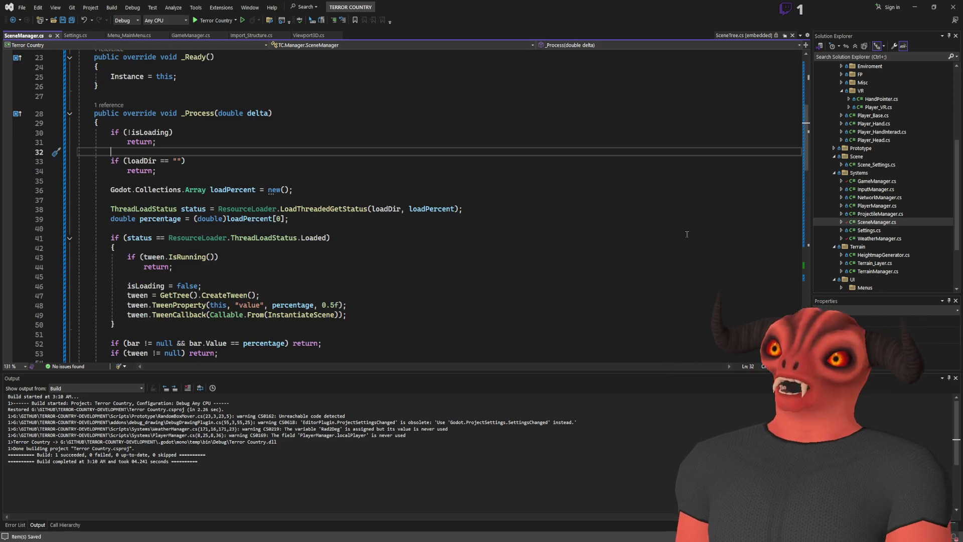
scroll(618, 267, "down", 8)
scroll(270, 282, "up", 8)
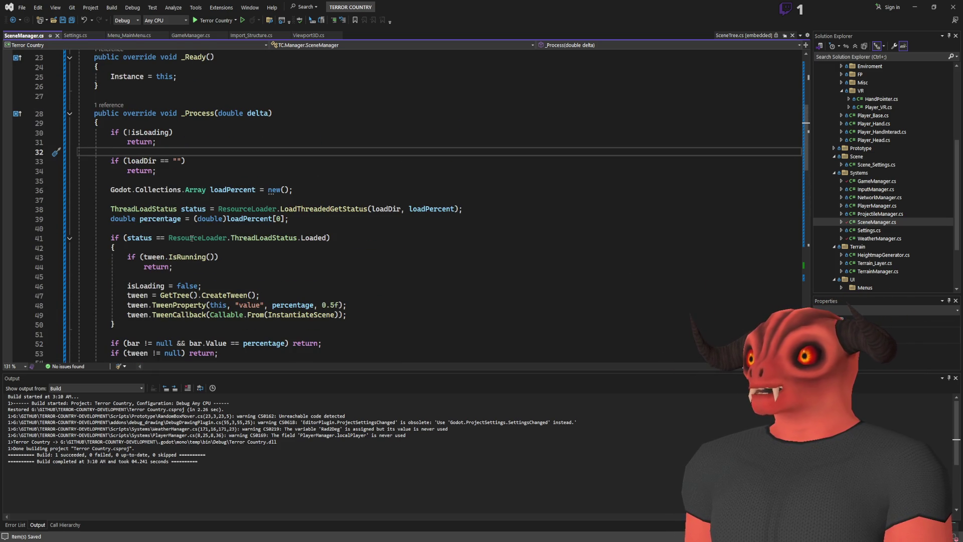
scroll(191, 238, "up", 7)
scroll(243, 170, "down", 19)
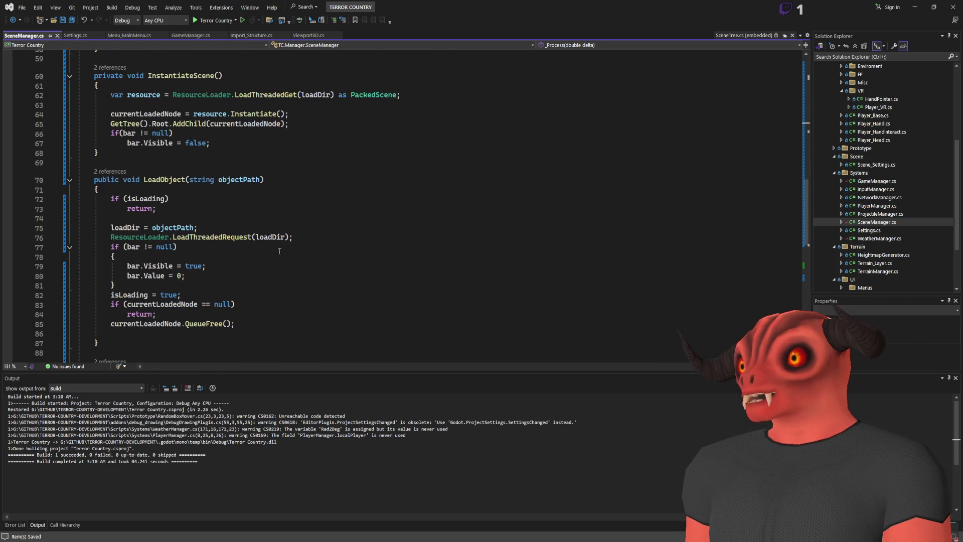
scroll(279, 239, "up", 14)
scroll(279, 251, "down", 8)
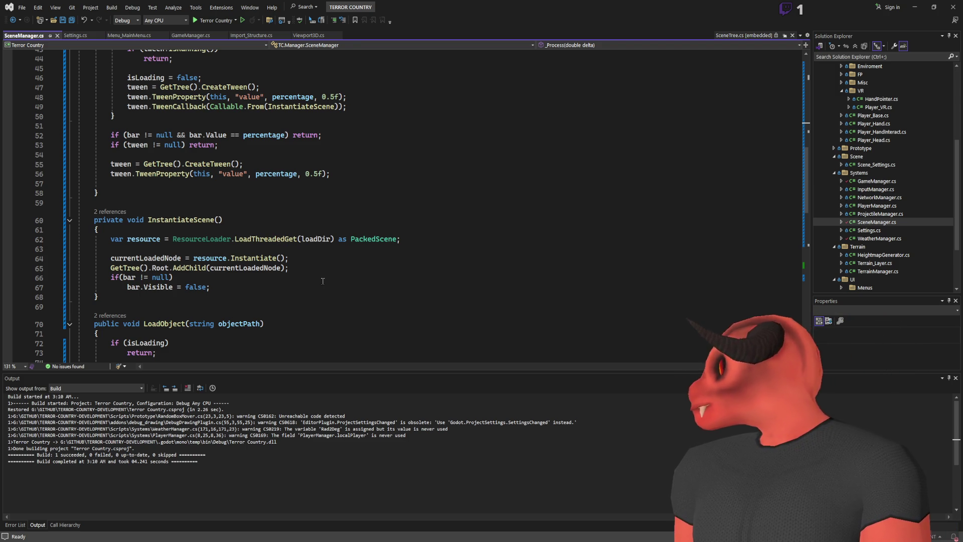
Step: Open main_scene in Godot's 3D view and fly the camera toward the DEBUG_MENU panel
key("alt+Tab")
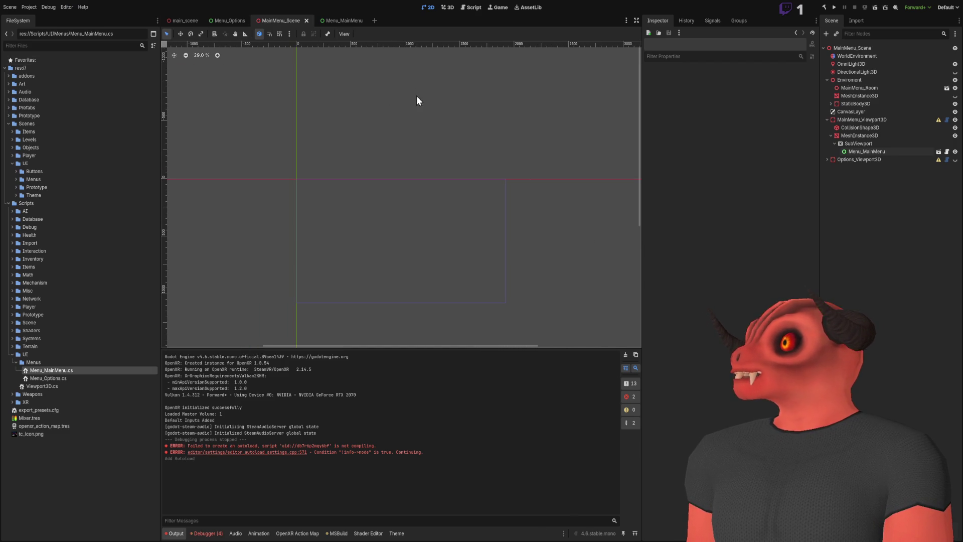
left_click(168, 20)
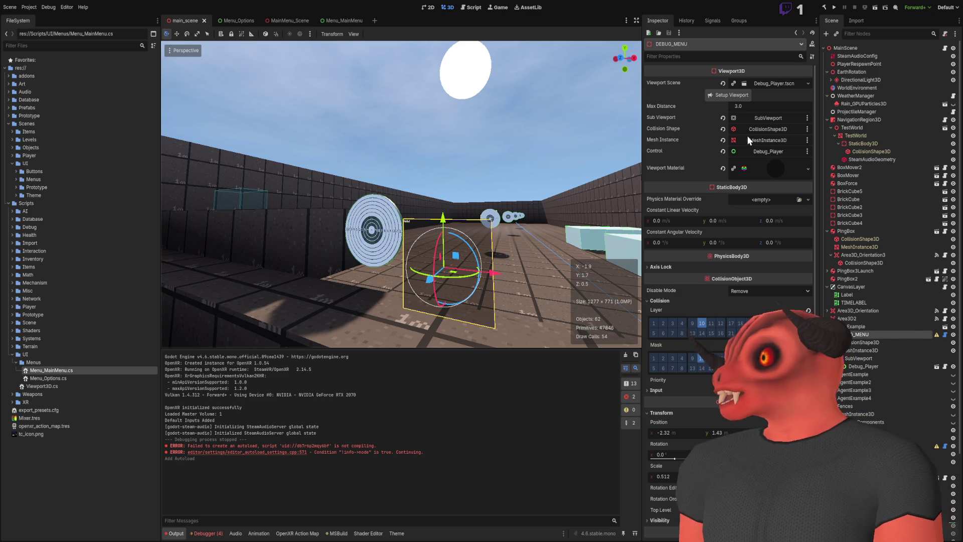
mouse_move(441, 230)
left_mouse_down()
mouse_move(414, 210)
mouse_move(401, 216)
mouse_move(396, 201)
mouse_move(406, 215)
mouse_move(361, 206)
mouse_move(386, 206)
mouse_move(340, 215)
mouse_move(361, 203)
mouse_move(371, 209)
mouse_move(345, 231)
left_mouse_up()
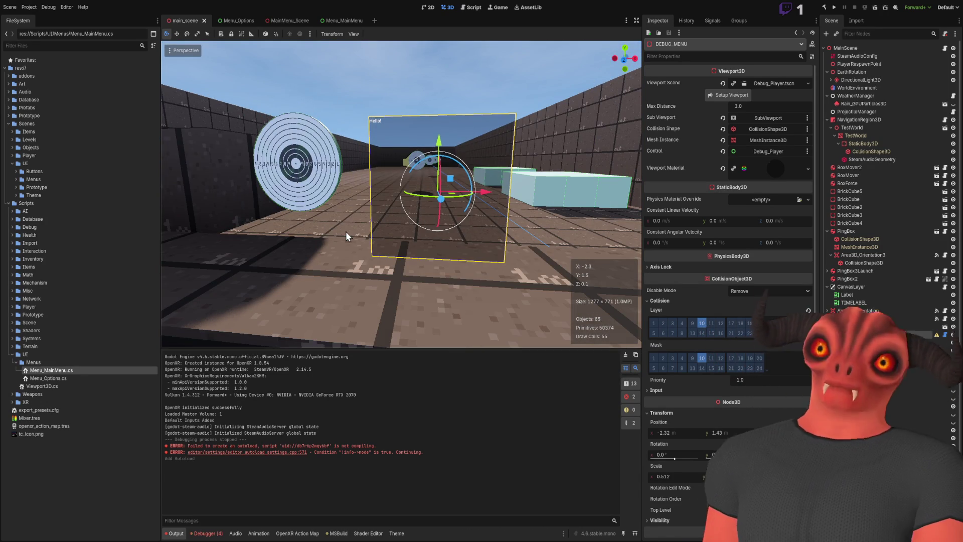